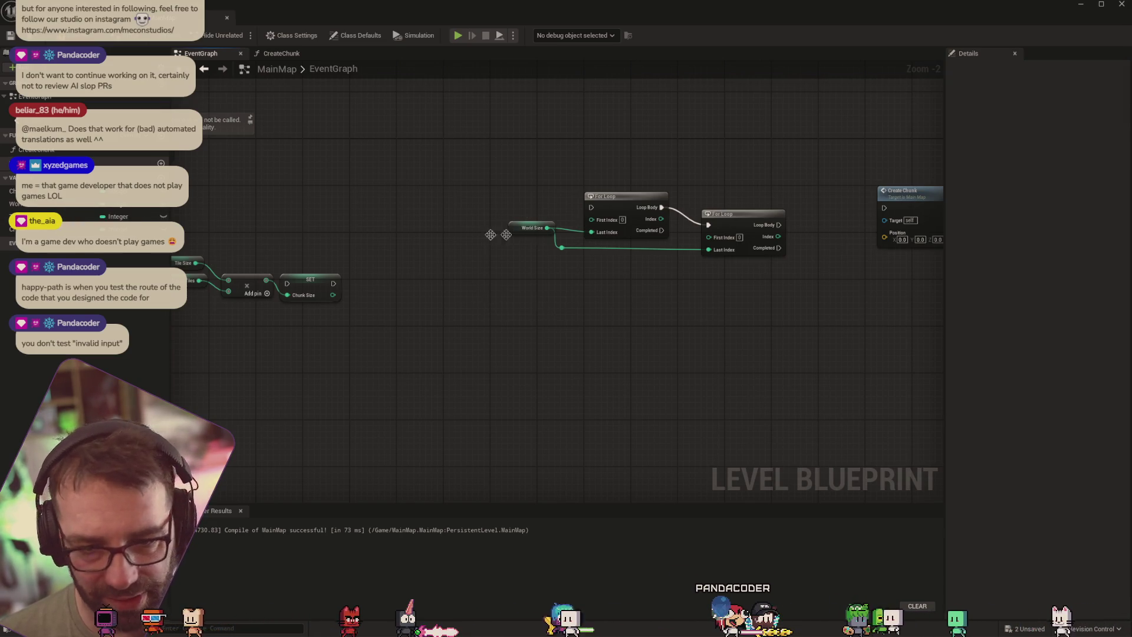
Set the WorldSize variable's default value to 3 and bring the studio's Instagram page on screen
left_click(531, 227)
left_click(1032, 334)
type("3")
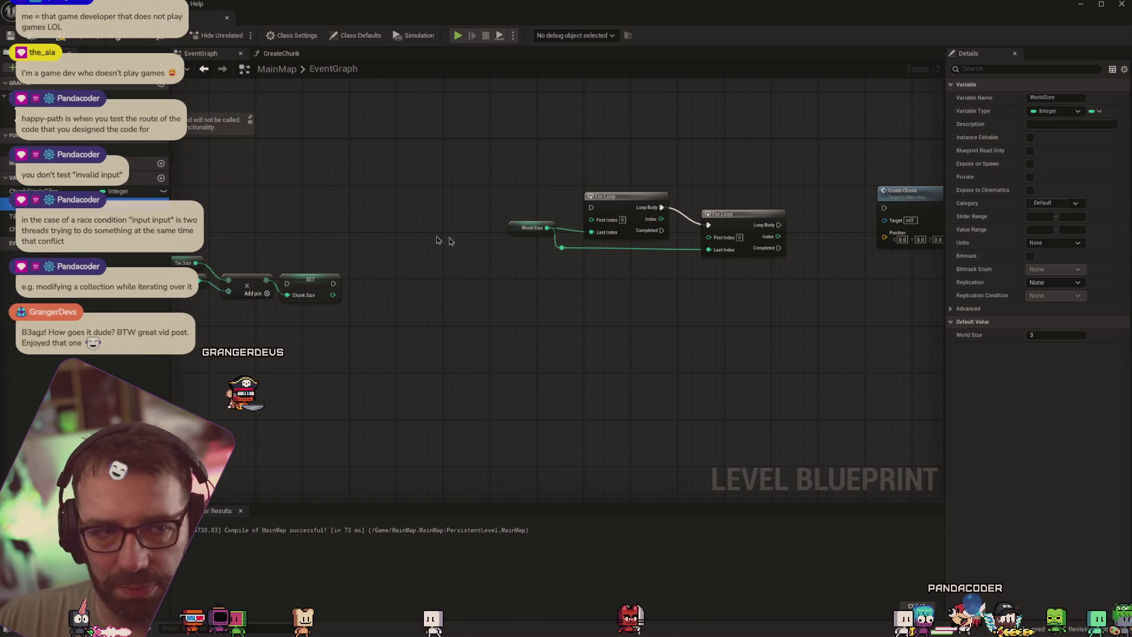
left_click_drag(667, 7, 595, 7)
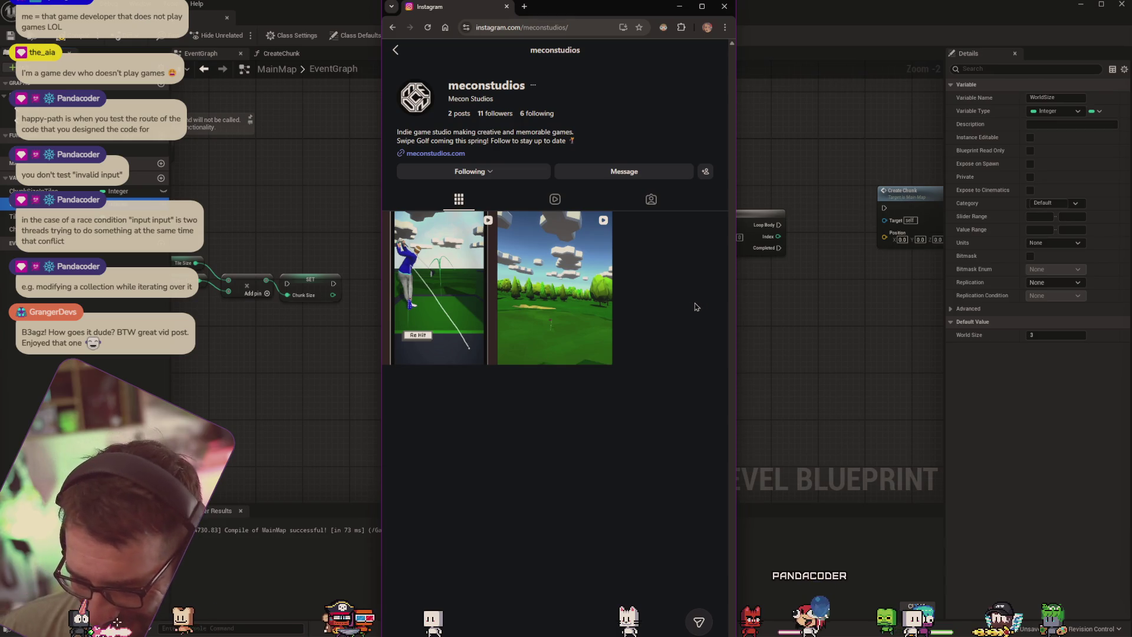
Play the studio's first golf post on Instagram, then return to the Blueprint graph
left_click(439, 289)
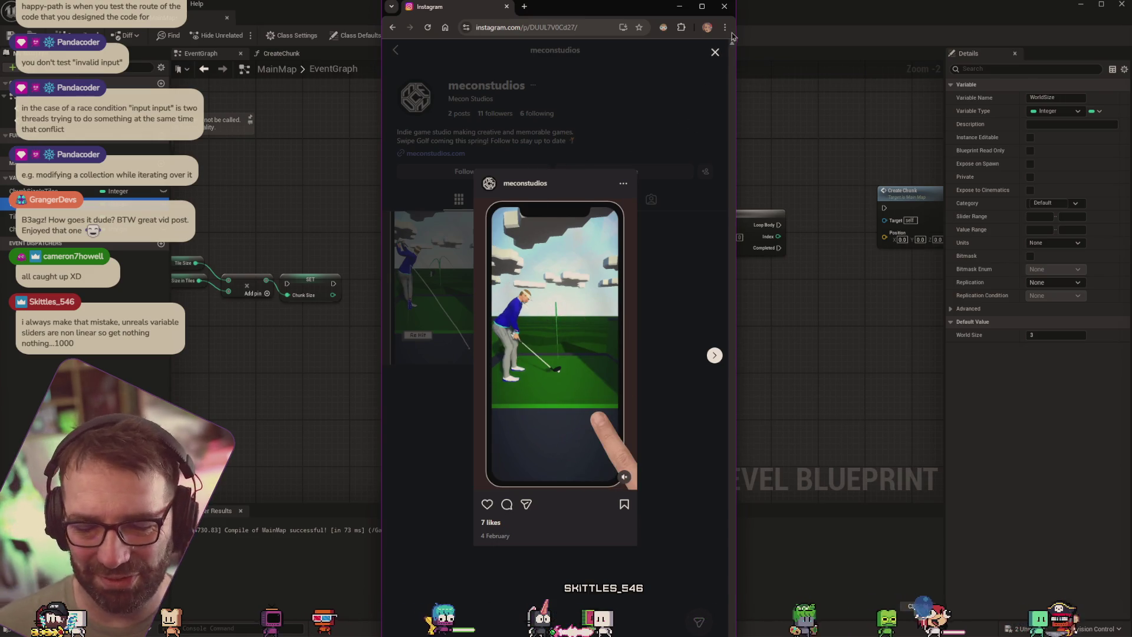
key("alt+Tab")
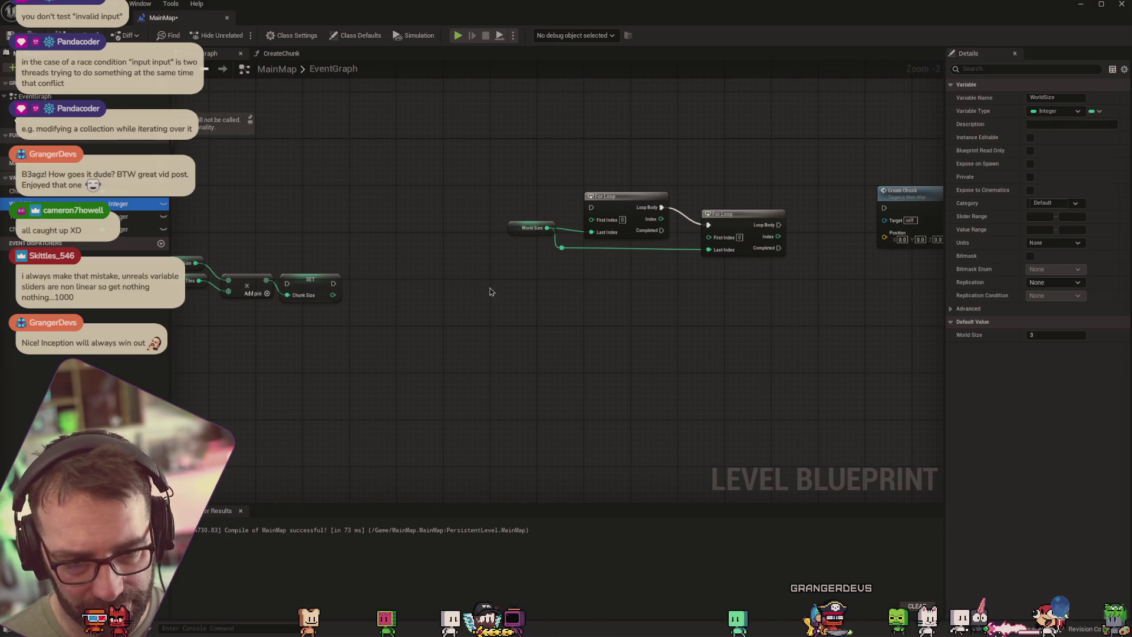
Place two Get ChunkSize nodes above the nested For Loops and shift Create Chunk right
mouse_move(595, 280)
left_mouse_down()
mouse_move(542, 282)
mouse_move(569, 284)
left_mouse_up()
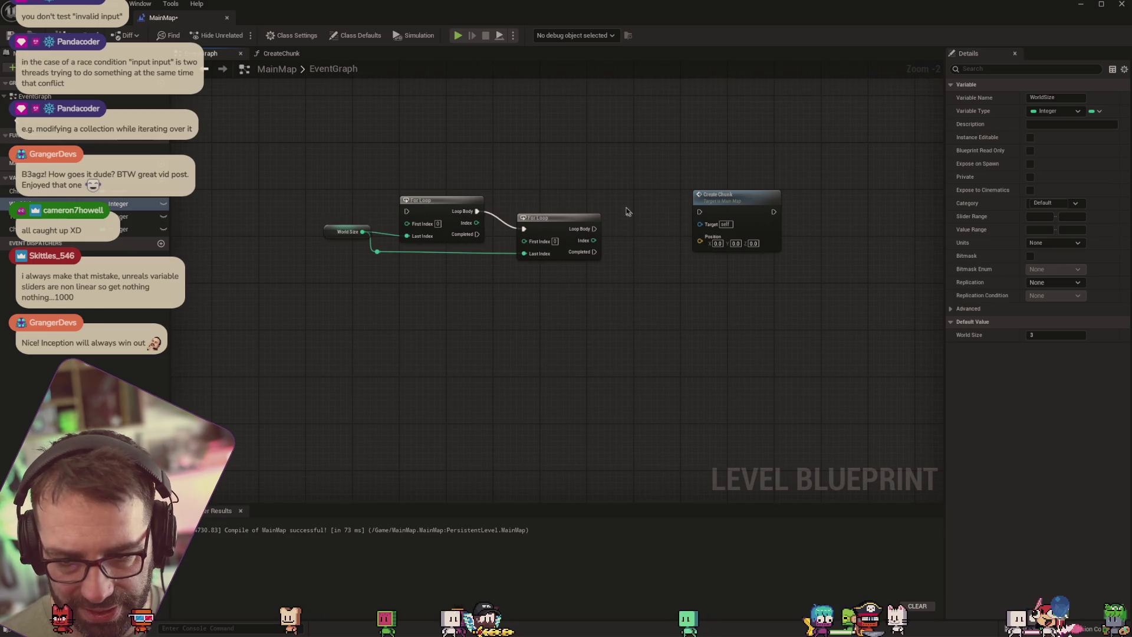
left_click_drag(361, 347, 570, 331)
mouse_move(375, 277)
left_mouse_down()
mouse_move(135, 254)
mouse_move(177, 207)
mouse_move(429, 130)
left_mouse_up()
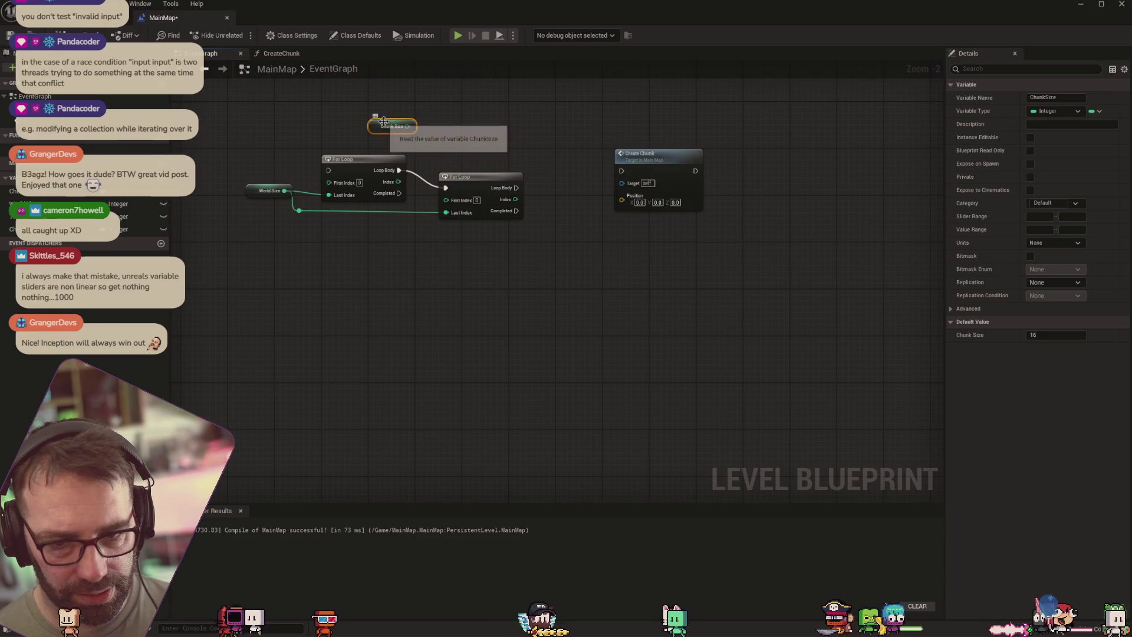
left_click_drag(372, 131, 507, 137)
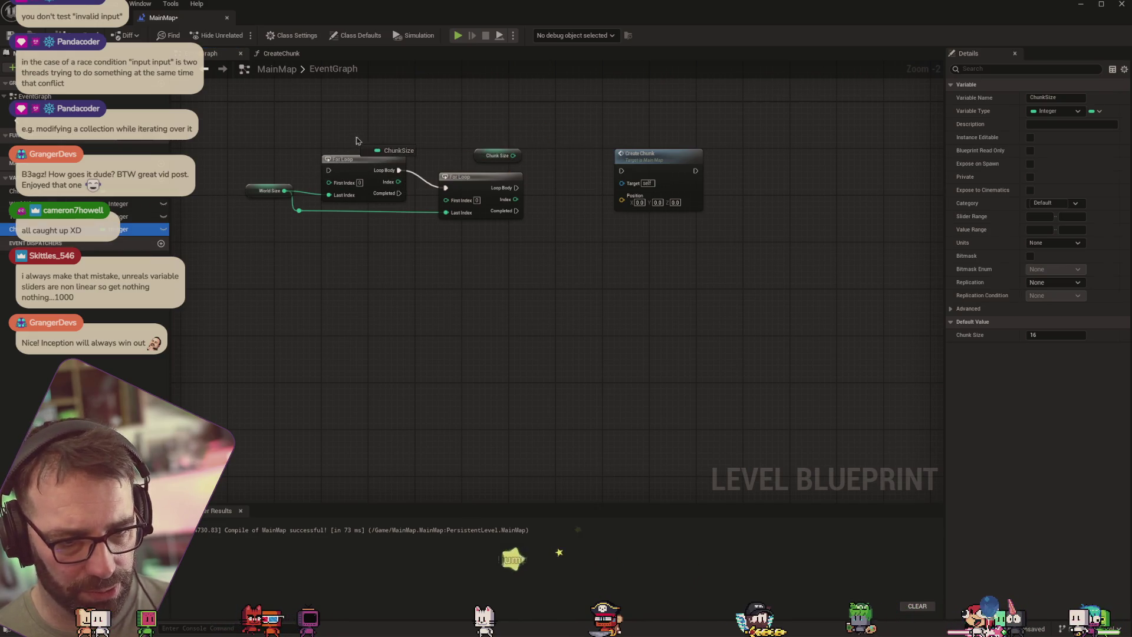
left_click_drag(356, 140, 357, 141)
left_click(389, 158)
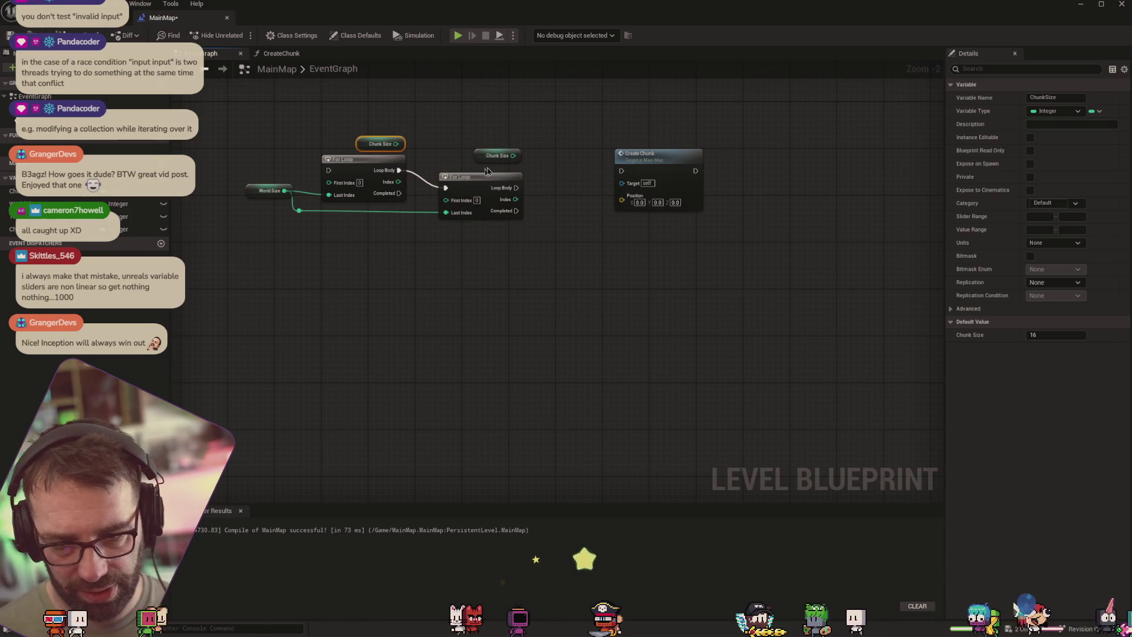
left_click_drag(485, 161, 484, 168)
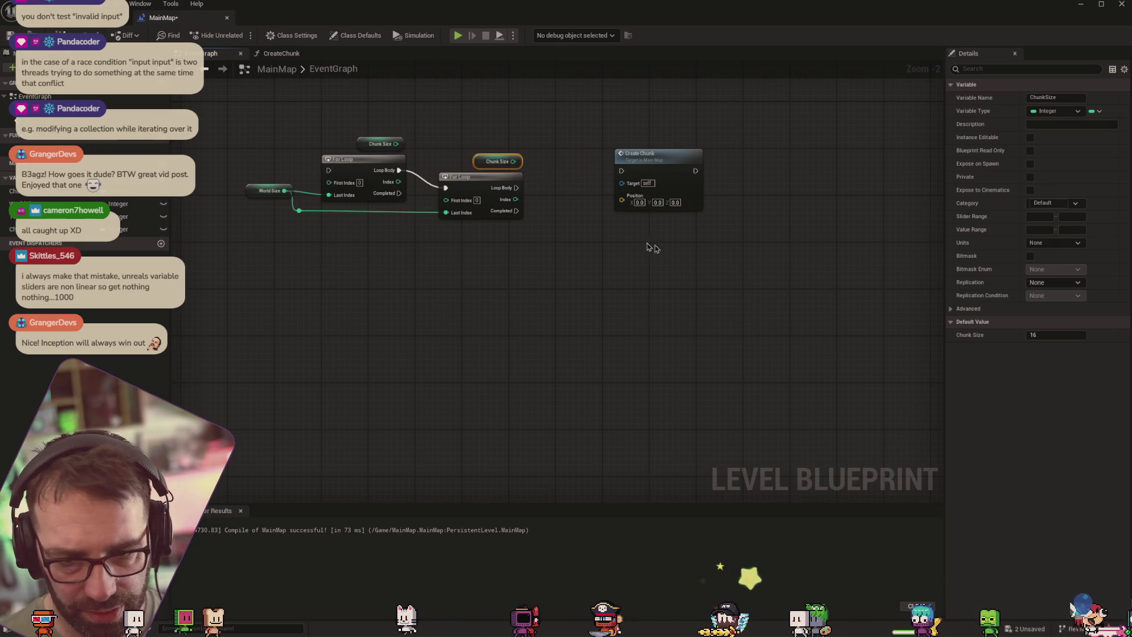
left_click_drag(649, 155, 724, 155)
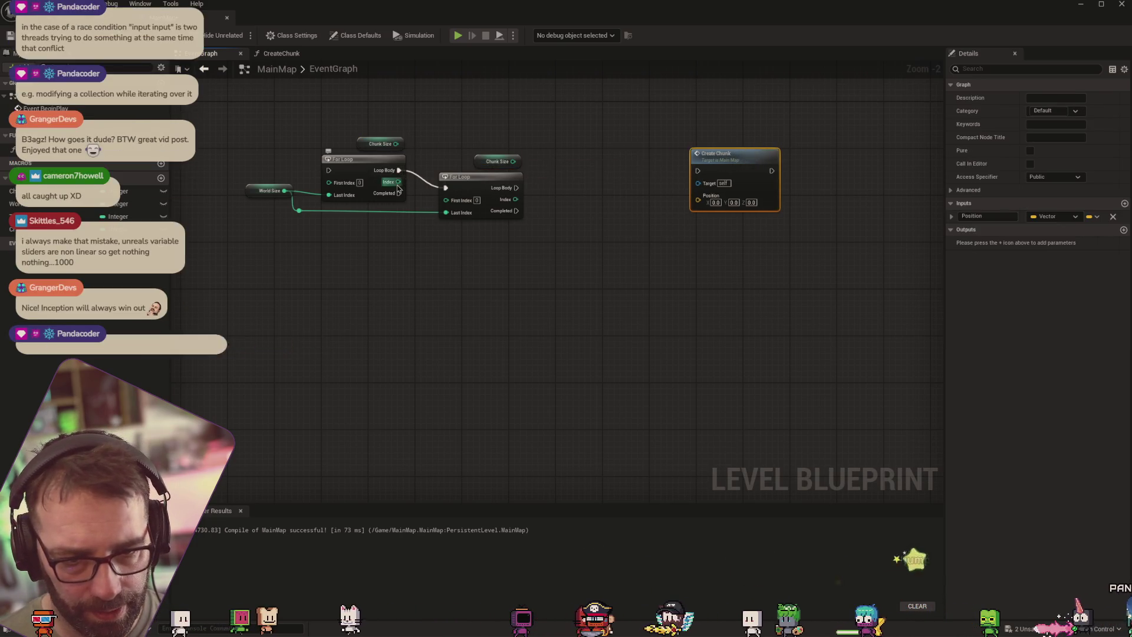
Multiply the outer For Loop's Index by Chunk Size with a new Multiply node
left_click_drag(398, 183, 427, 143)
type("mnult")
key("BackSpace")
key("BackSpace")
key("BackSpace")
type("mul")
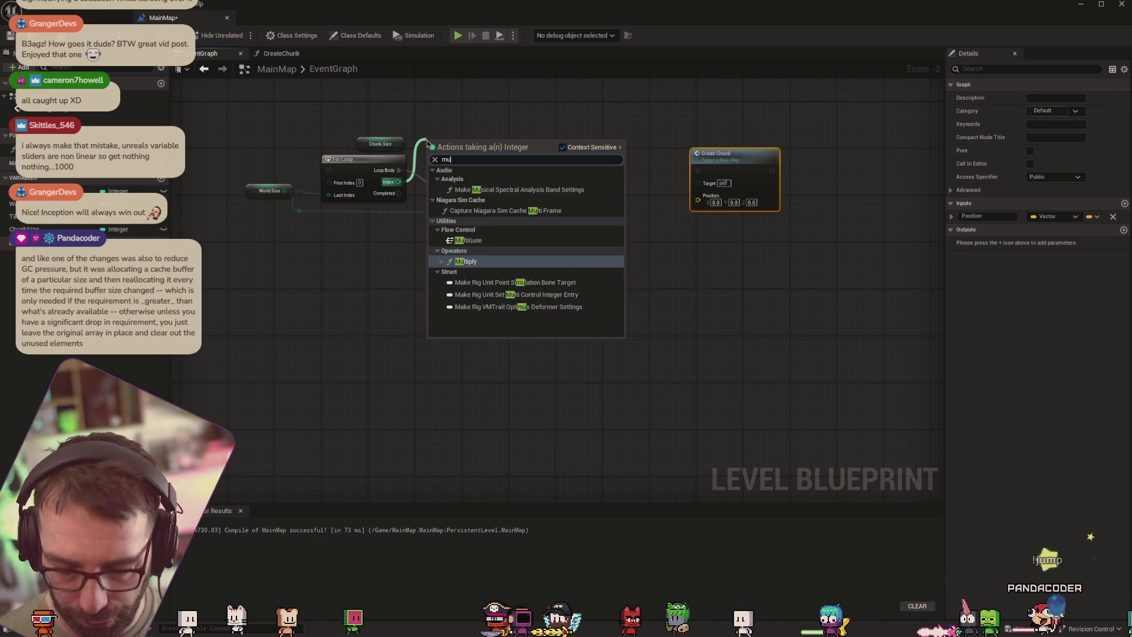
left_click(471, 231)
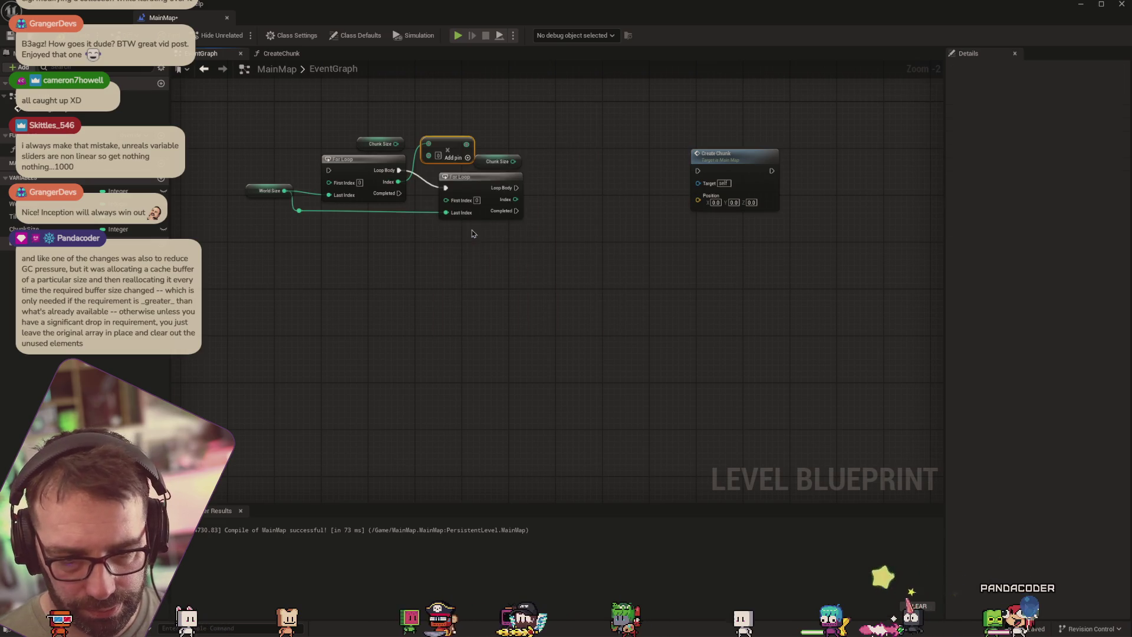
left_click_drag(393, 145, 429, 144)
mouse_move(399, 181)
left_mouse_down()
mouse_move(429, 155)
mouse_move(519, 167)
left_mouse_up()
Shift the inner For Loop and its Chunk Size getter to the right
left_click(466, 177)
left_click(484, 162, "ctrl")
left_click(489, 158)
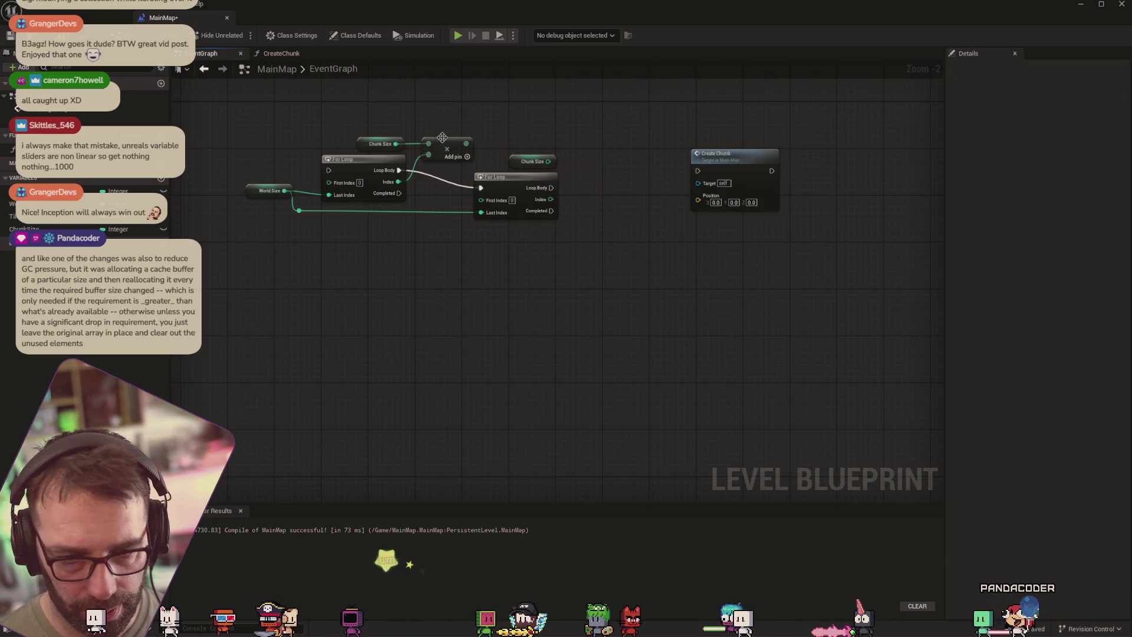
Duplicate the Multiply node for the inner loop's Index, deleting the extra pasted copy
left_click(443, 138)
left_click(451, 142)
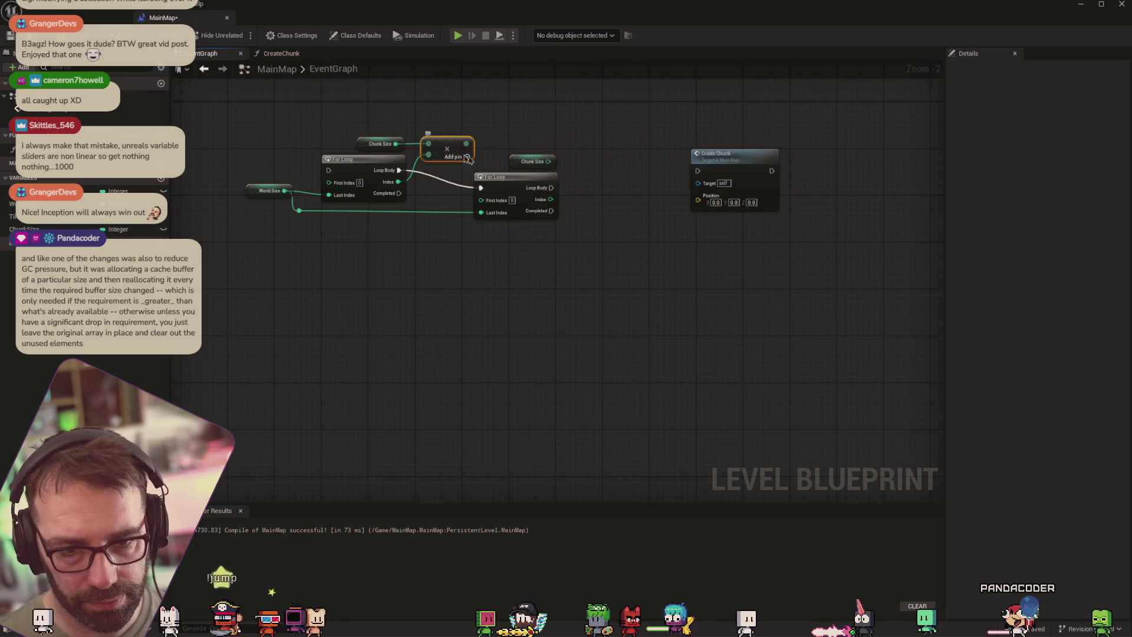
left_click(454, 143)
key("ctrl+c")
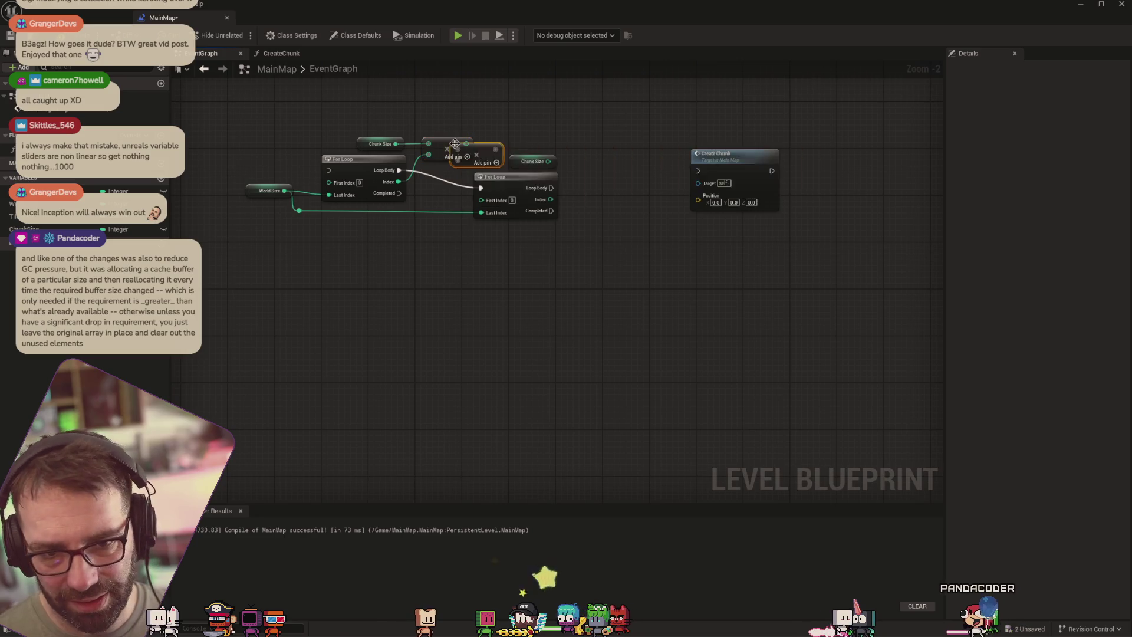
key("ctrl+v")
left_click_drag(597, 190, 598, 162)
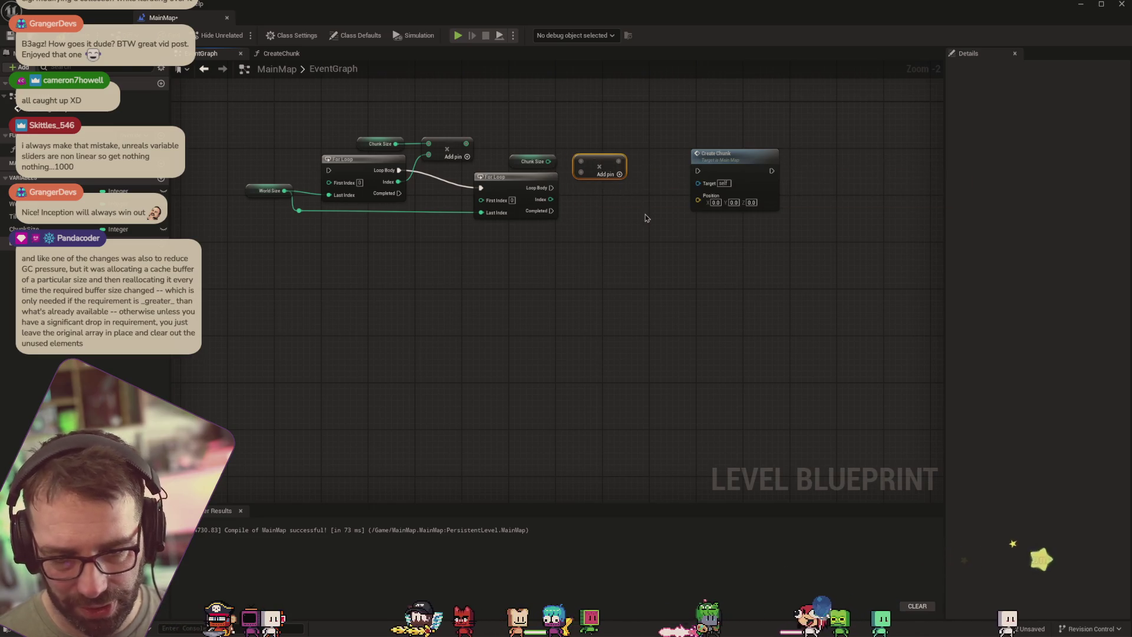
key("ctrl+v")
left_click_drag(607, 166, 675, 196)
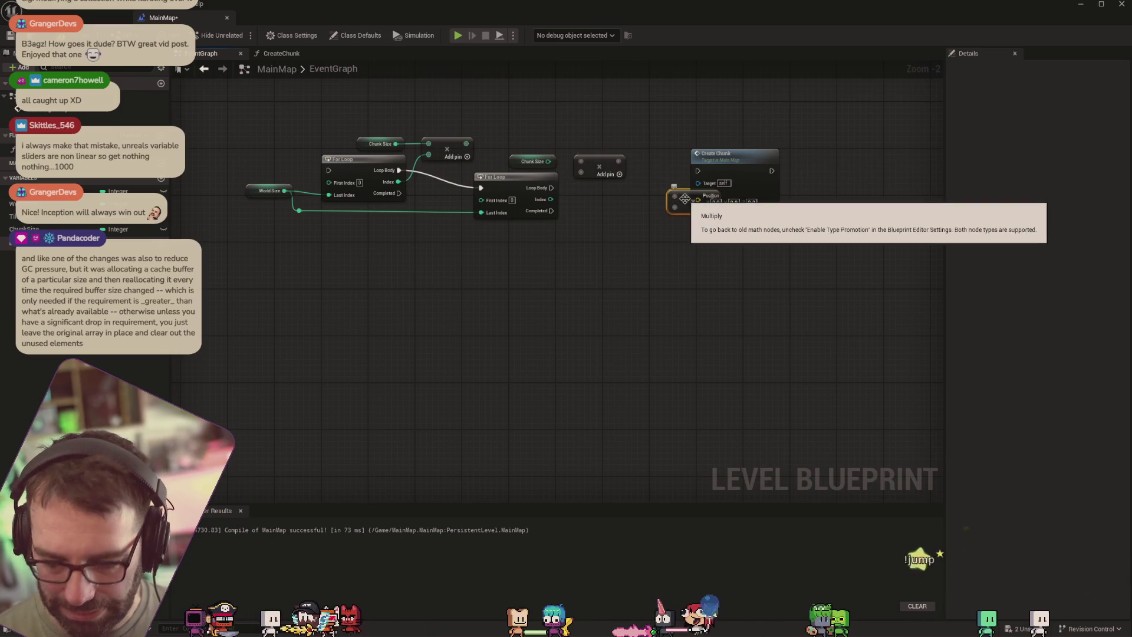
key("Delete")
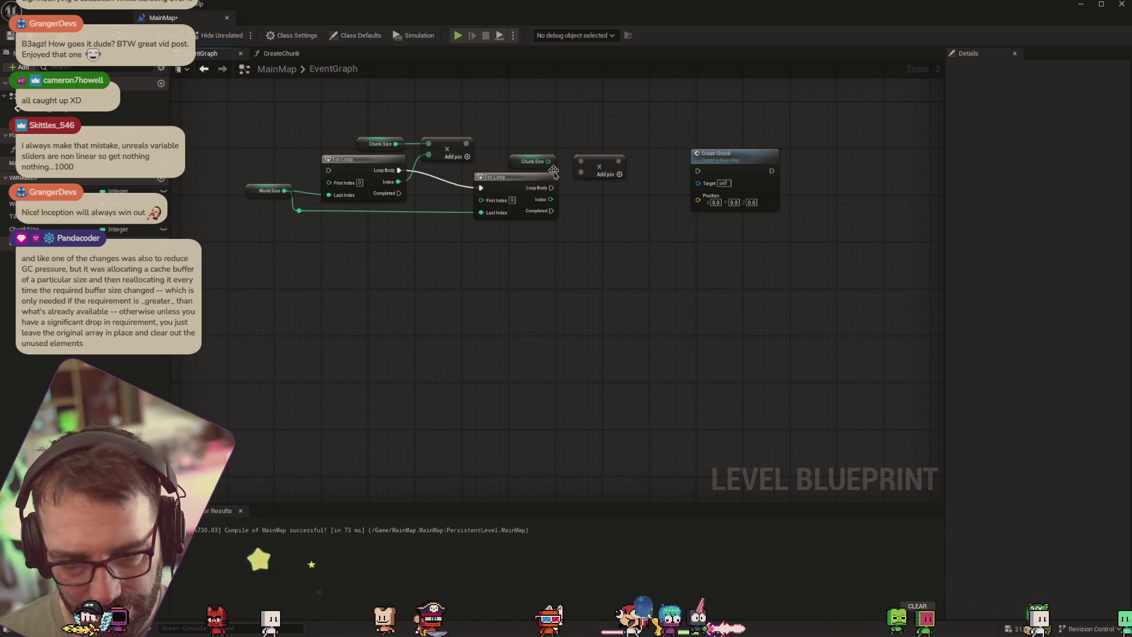
mouse_move(552, 177)
left_mouse_down()
mouse_move(574, 159)
mouse_move(554, 205)
mouse_move(581, 173)
left_mouse_up()
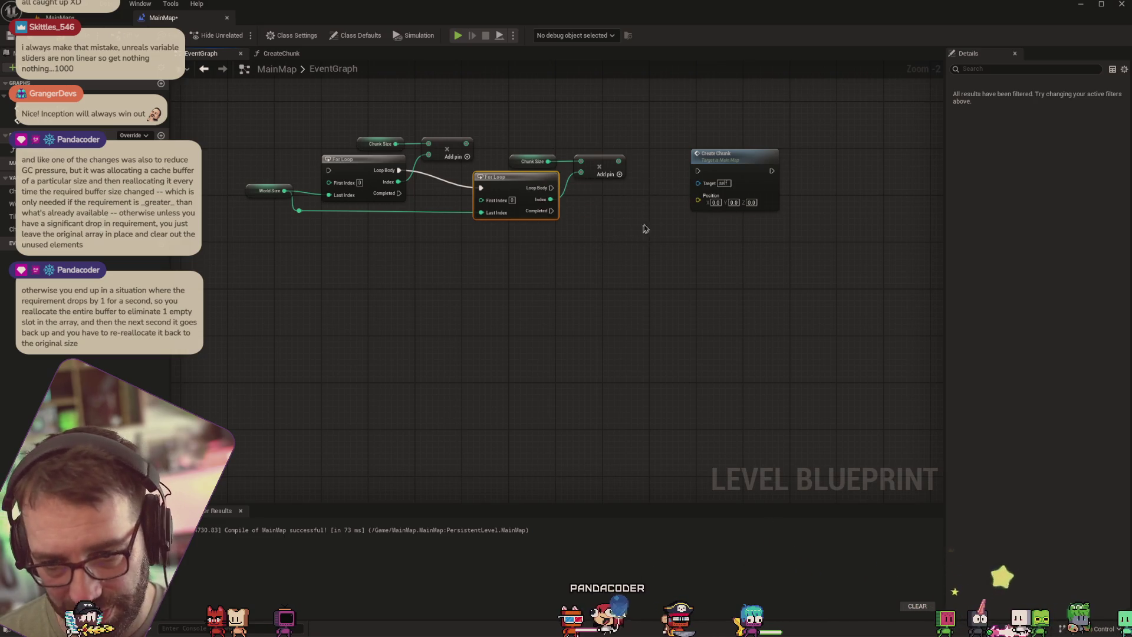
Split Create Chunk's Position pin and wire the two products into Position X and Position Y
right_click(708, 210)
left_click(719, 239)
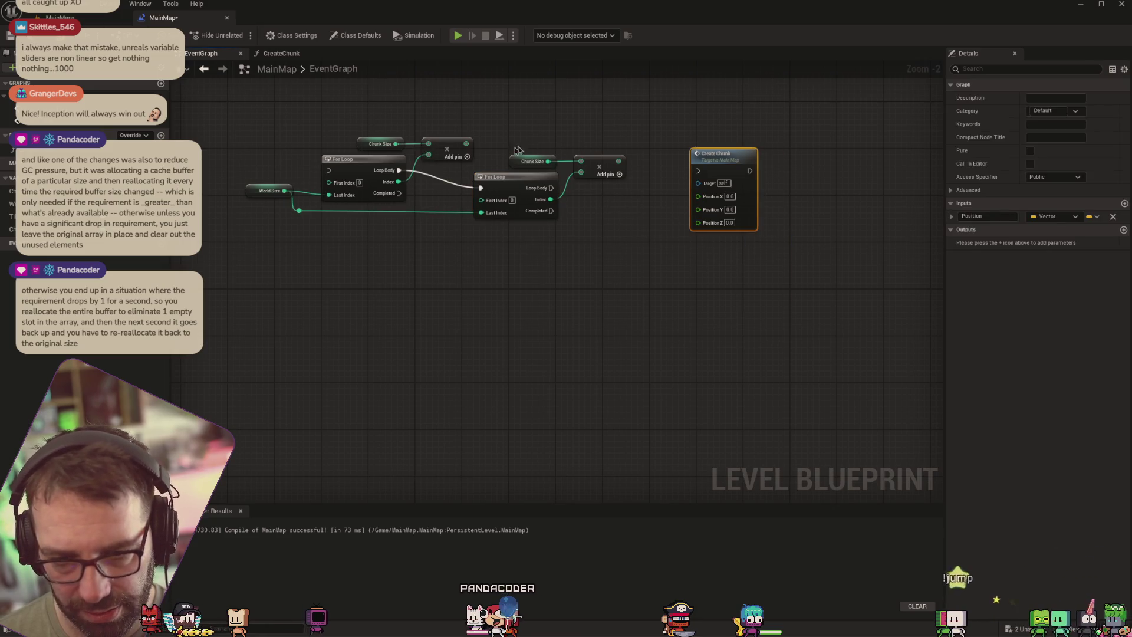
mouse_move(466, 143)
left_mouse_down()
mouse_move(694, 176)
mouse_move(693, 203)
mouse_move(699, 196)
left_mouse_up()
mouse_move(619, 161)
left_mouse_down()
mouse_move(681, 229)
mouse_move(698, 212)
left_mouse_up()
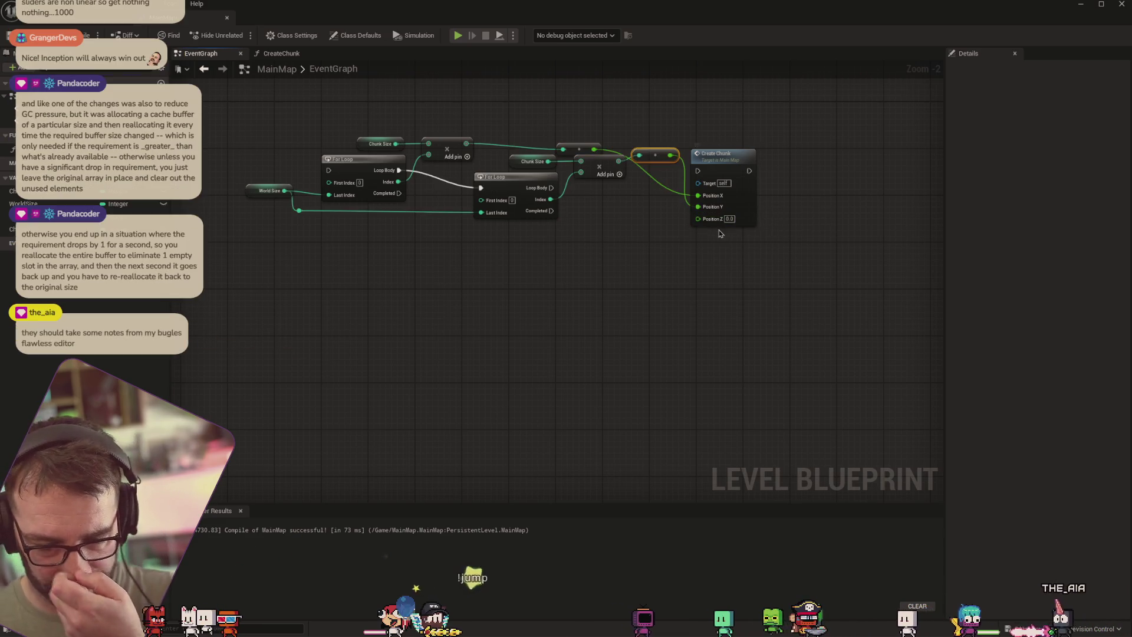
left_click_drag(655, 155, 643, 172)
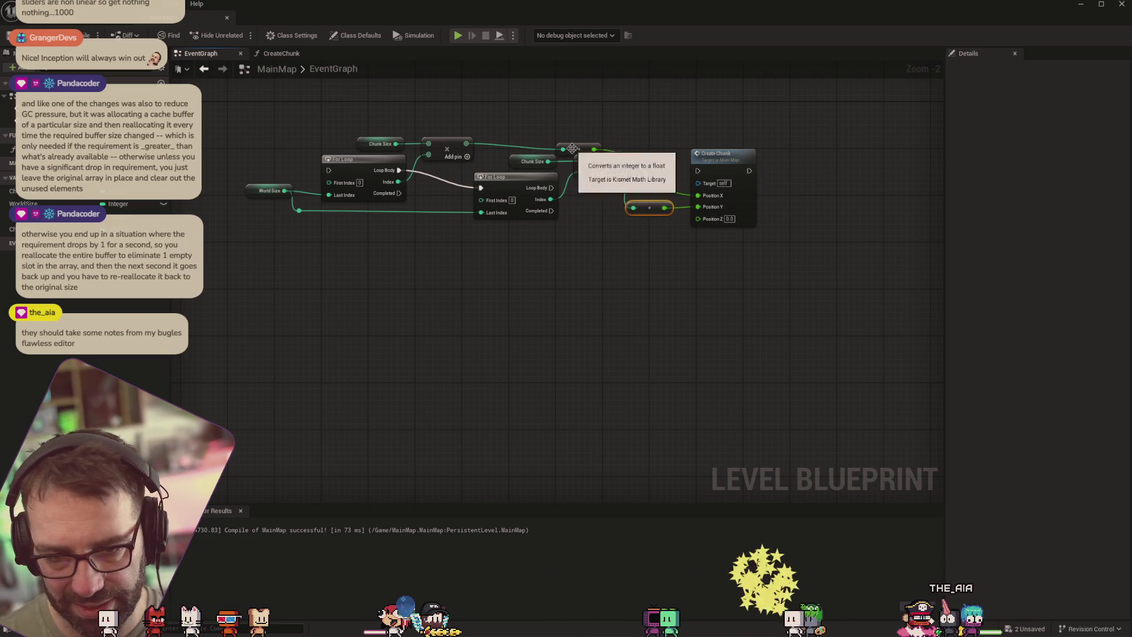
scroll(628, 152, "down", 2)
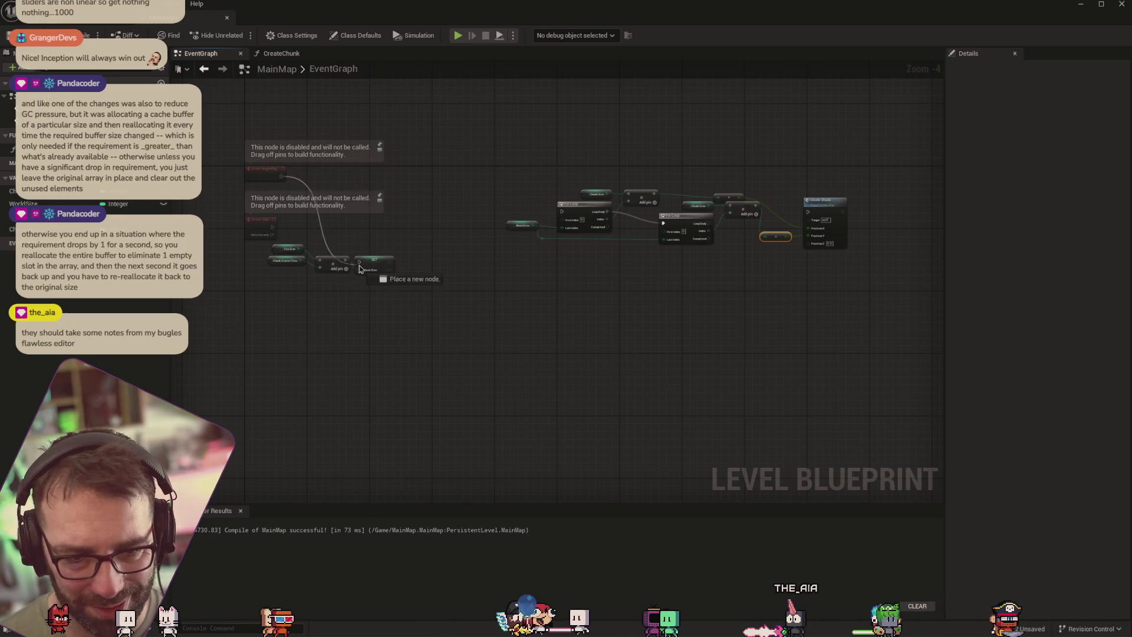
Chain execution from Event BeginPlay through the SET node into the outer For Loop
left_click_drag(361, 268, 361, 267)
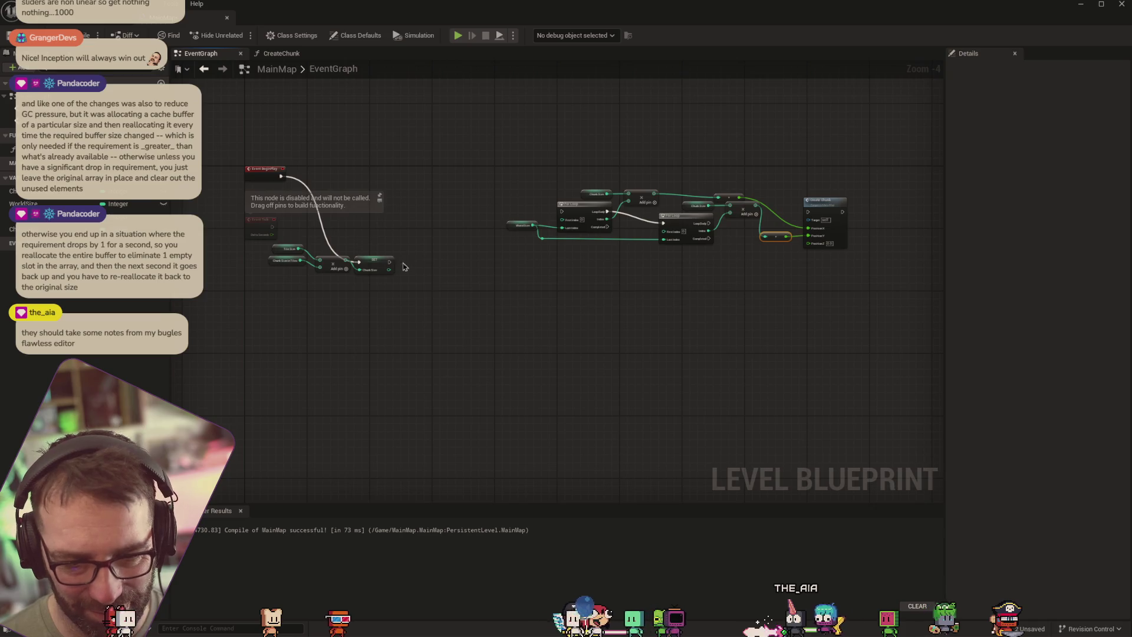
left_click_drag(551, 231, 554, 230)
key("Escape")
left_click_drag(389, 262, 563, 213)
left_click_drag(711, 225, 747, 226)
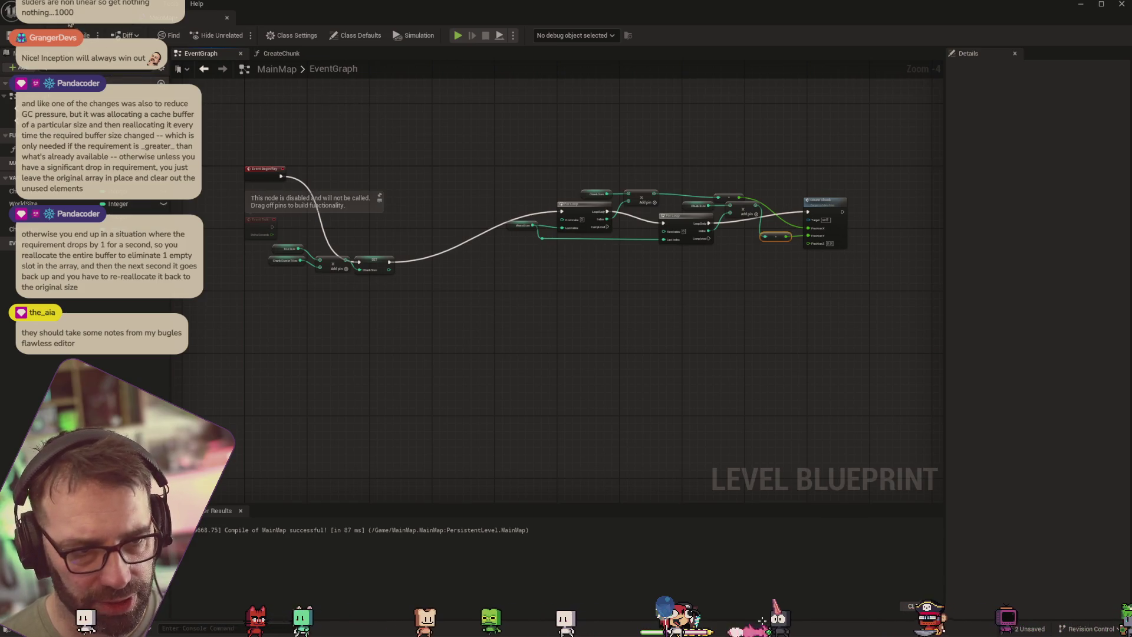
key("alt+Tab")
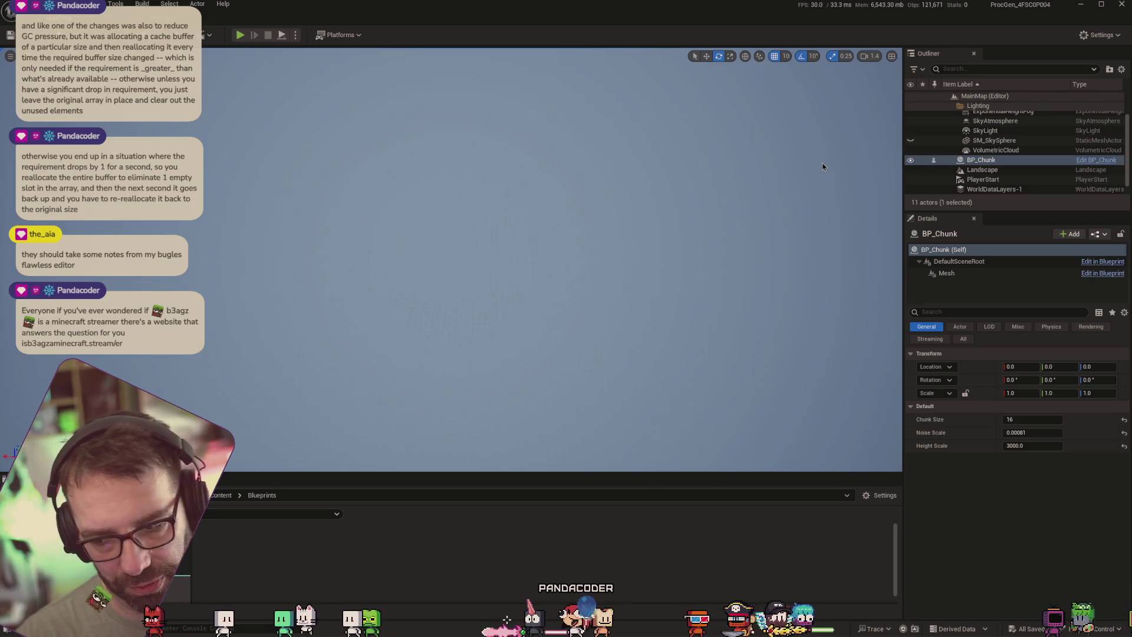
Play-test the level to see the spawned BP_Chunk grid, then stop the session
left_click(240, 35)
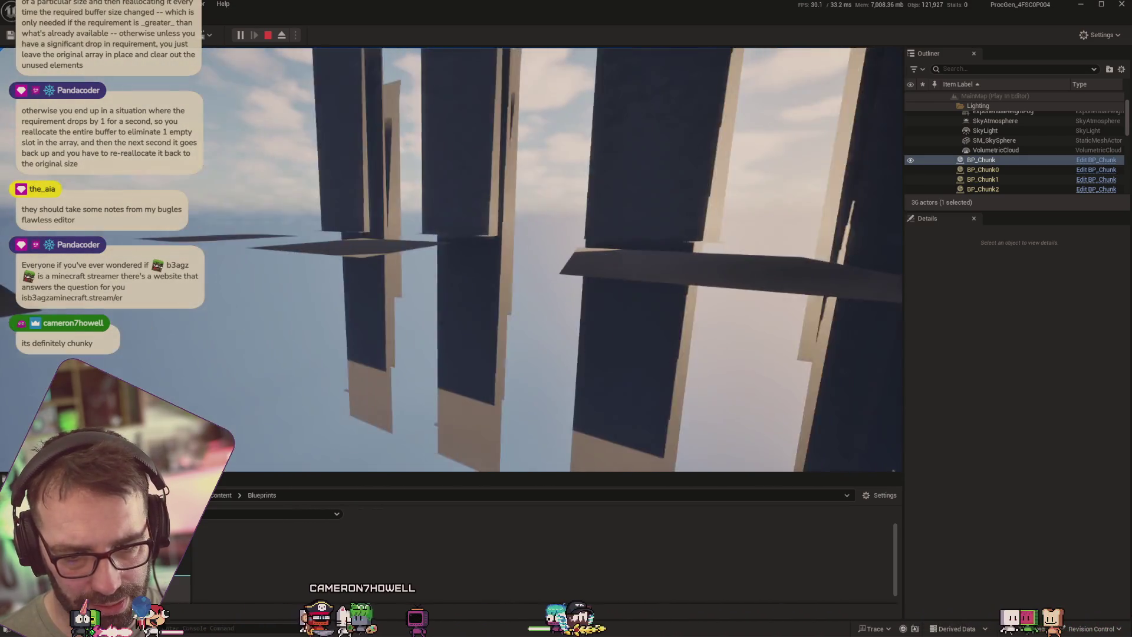
key("Escape")
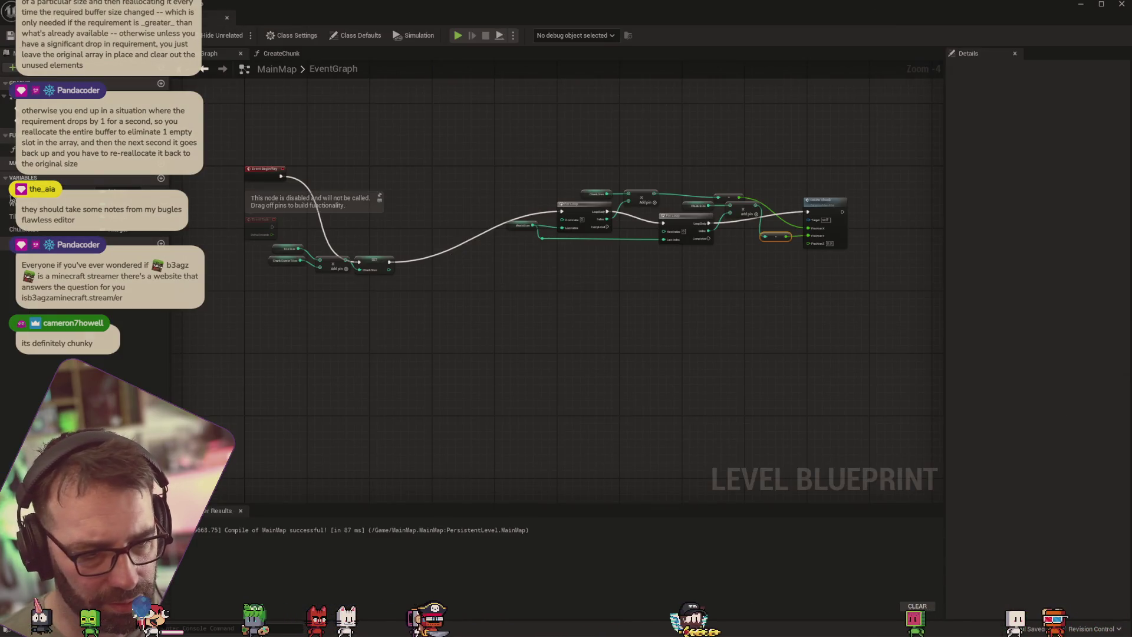
Review ChunkSizeInTiles and the Create Chunk node, then open BP_Chunk's Construction Script
left_click(625, 203)
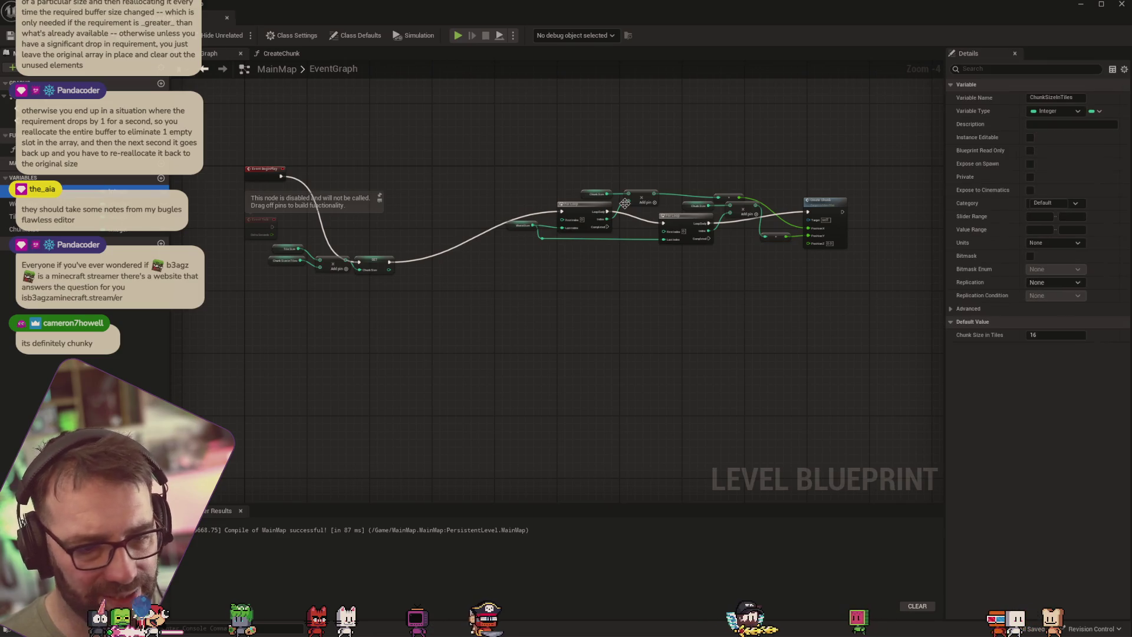
left_click(827, 202)
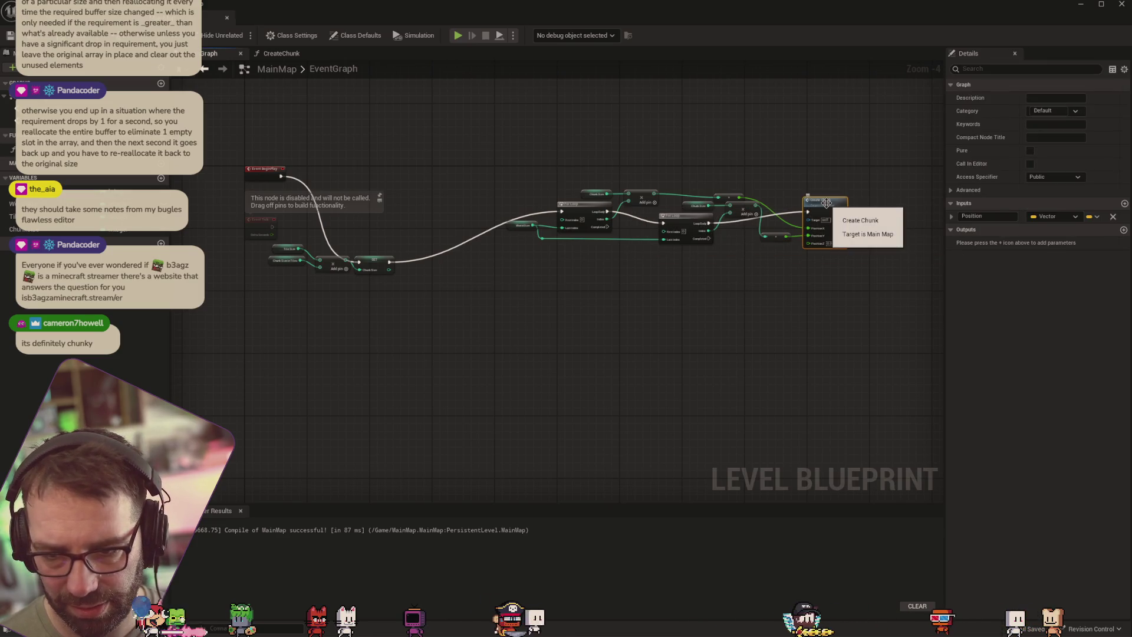
key("alt+Tab")
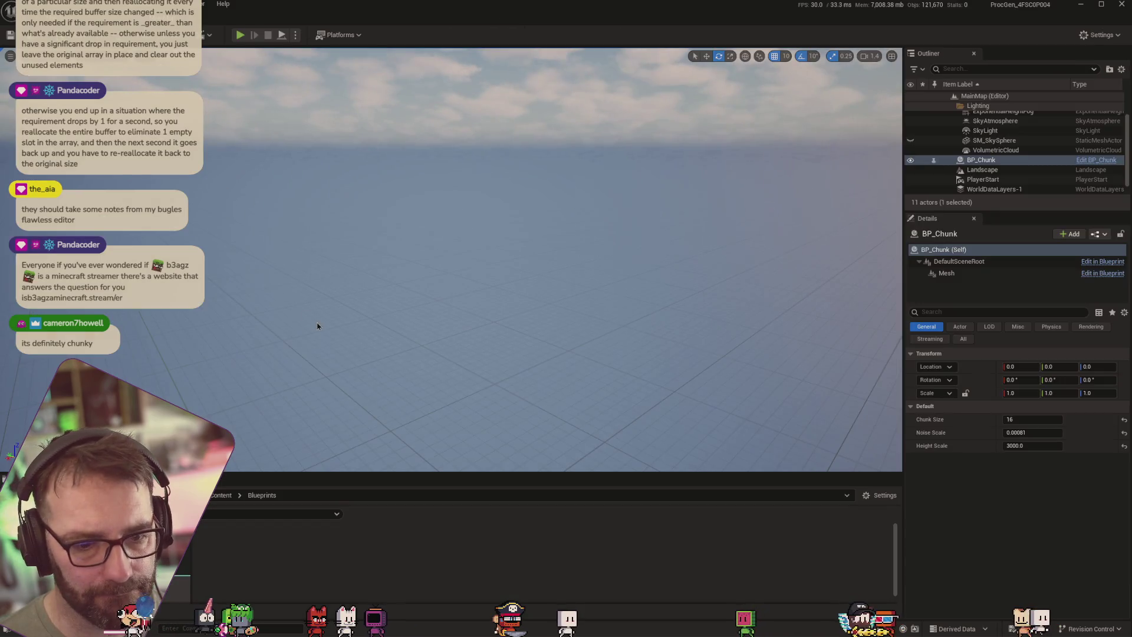
key("alt+Tab")
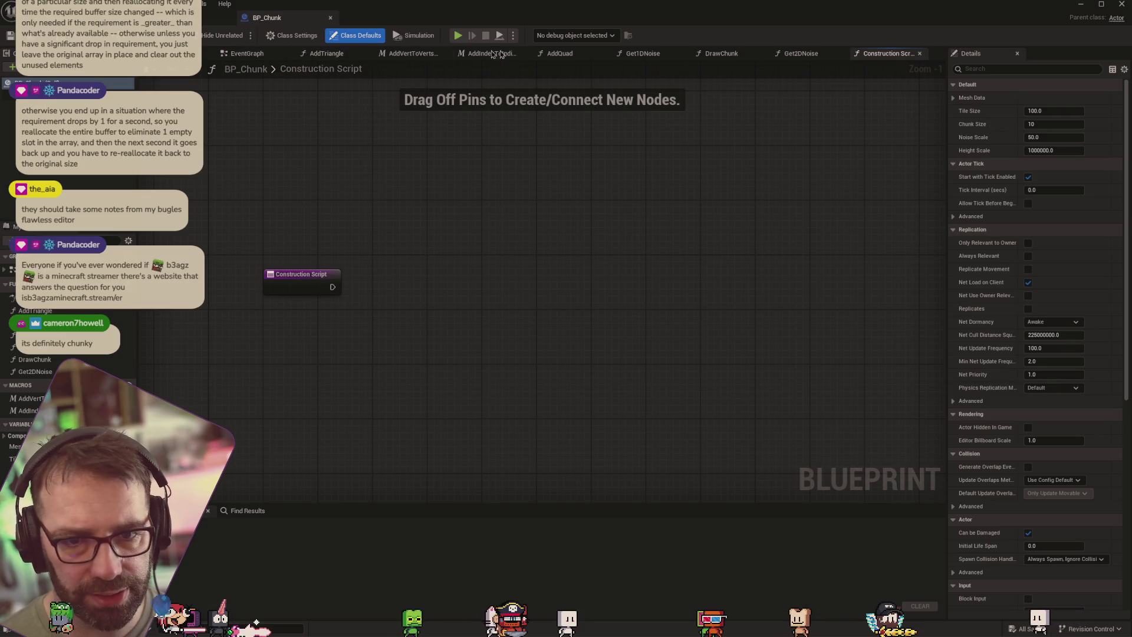
Survey the DrawChunk function graph and move its entry node further left
left_click(745, 55)
left_click_drag(411, 274, 661, 303)
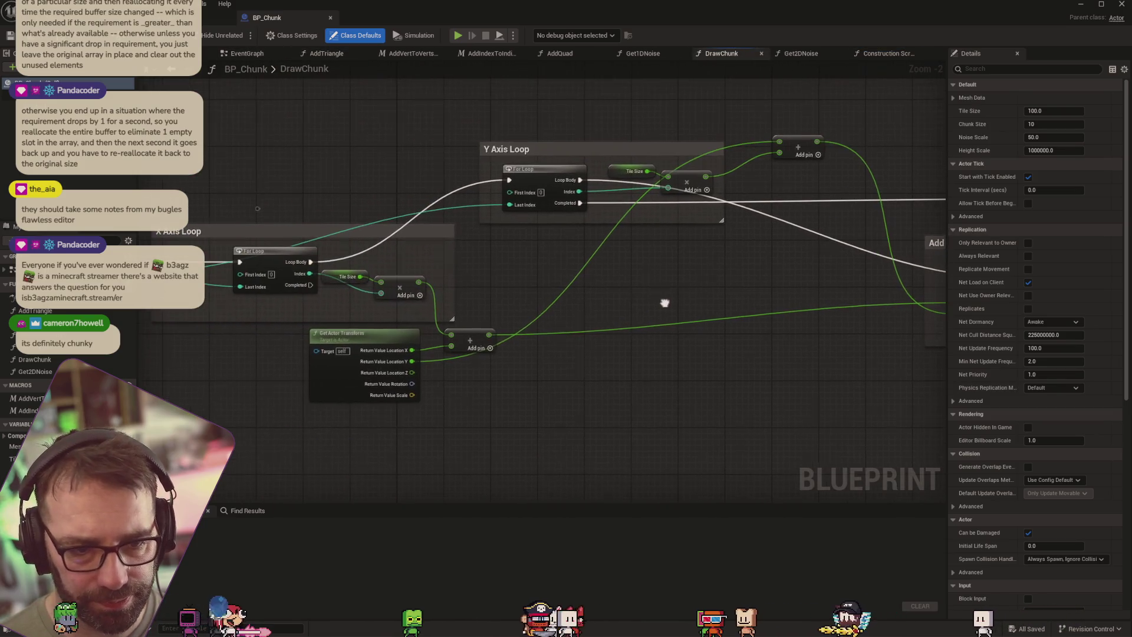
left_click_drag(549, 405, 664, 362)
scroll(664, 363, "down", 1)
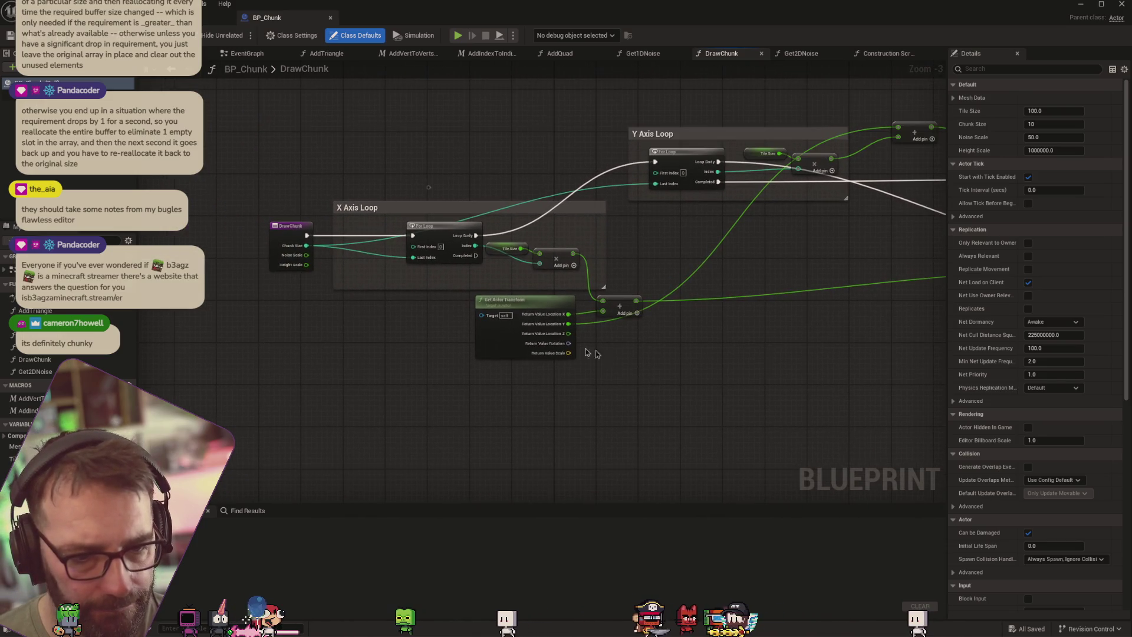
mouse_move(740, 350)
left_mouse_down()
mouse_move(687, 374)
mouse_move(577, 376)
left_mouse_up()
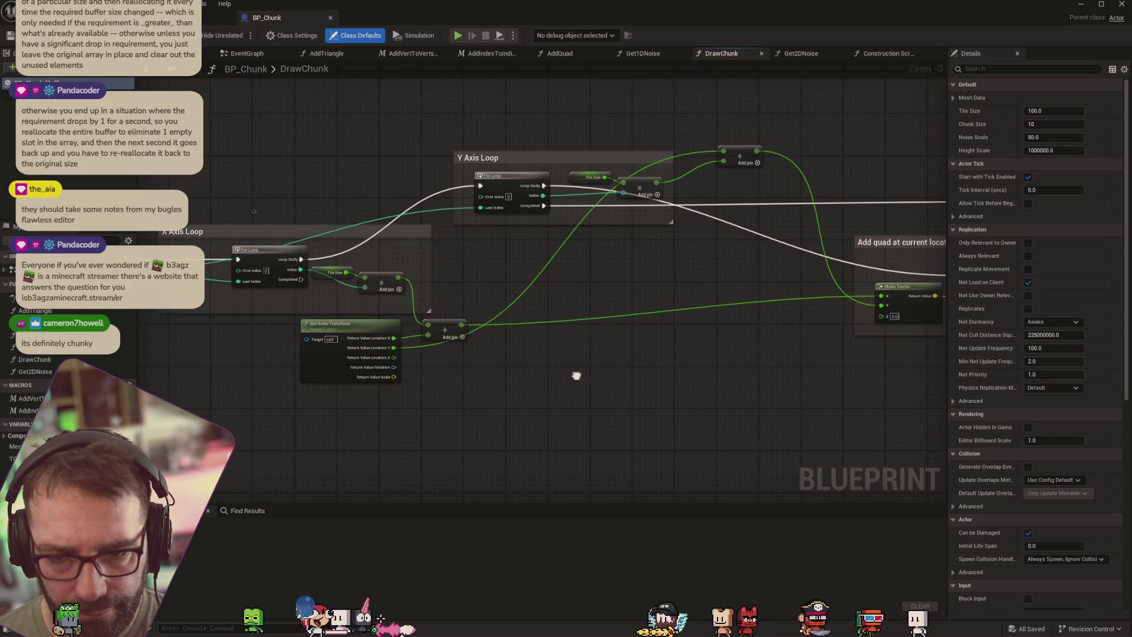
left_click_drag(576, 375, 715, 366)
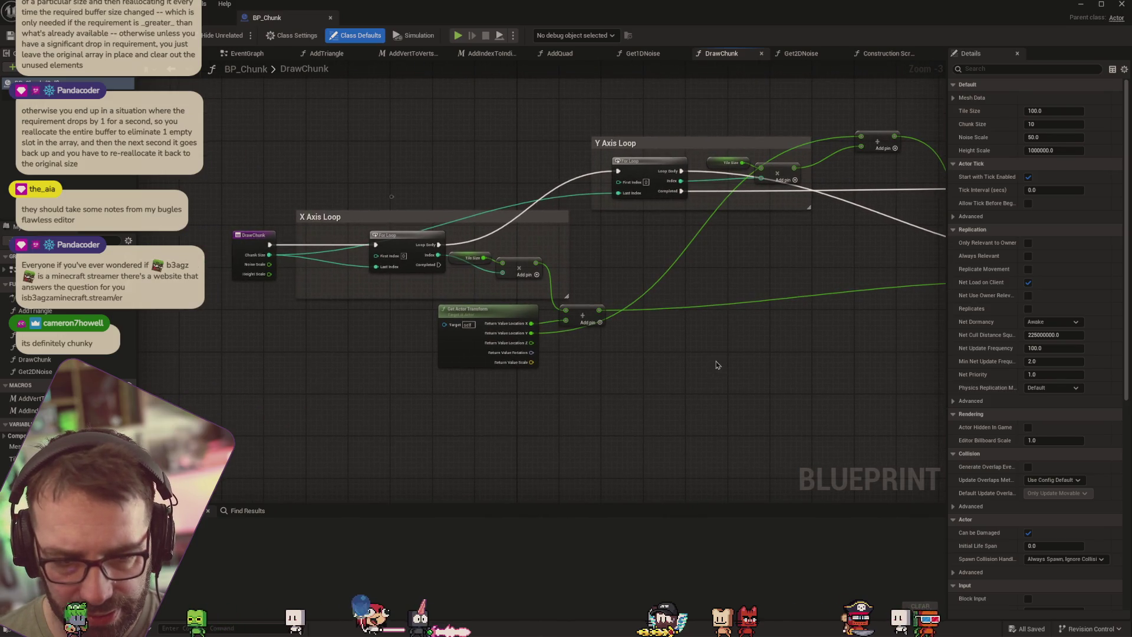
mouse_move(774, 367)
left_mouse_down()
mouse_move(488, 354)
mouse_move(824, 361)
left_mouse_up()
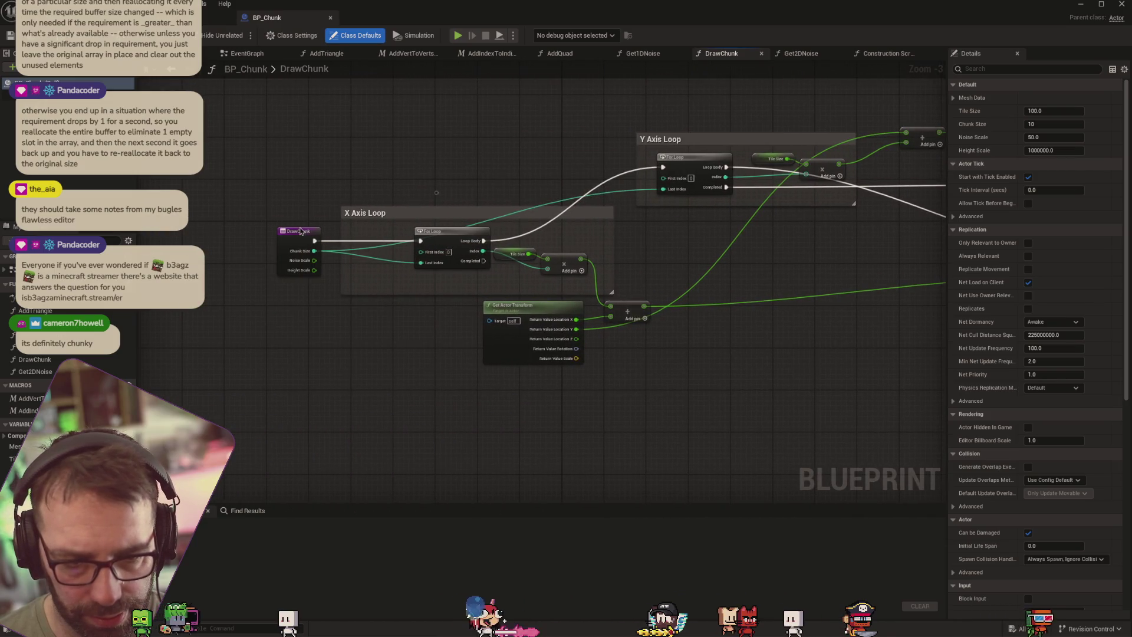
left_click_drag(293, 234, 223, 235)
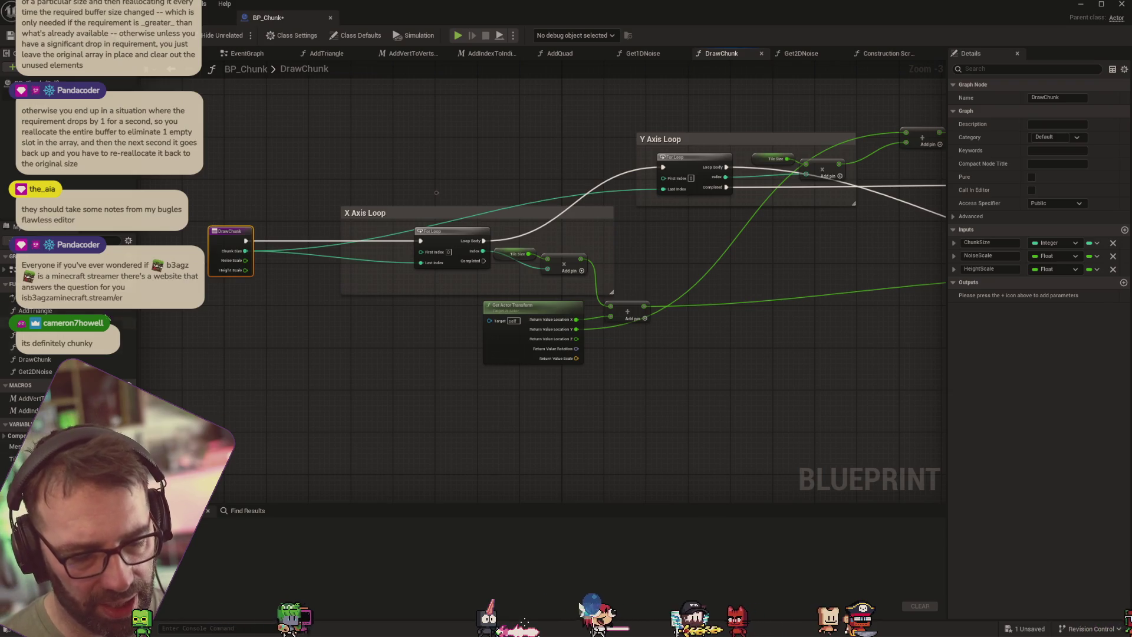
Add Set NoiseScale and Set HeightScale nodes fed by the entry inputs, chained before the X Axis loop
mouse_move(26, 472)
left_mouse_down()
mouse_move(259, 354)
mouse_move(295, 392)
mouse_move(218, 411)
left_mouse_up()
left_click(264, 378)
left_click(271, 460)
mouse_move(245, 269)
left_mouse_down()
mouse_move(258, 367)
mouse_move(259, 301)
mouse_move(218, 424)
left_mouse_up()
left_click_drag(246, 241, 255, 275)
left_click_drag(262, 358, 259, 352)
left_click_drag(299, 351, 296, 366)
mouse_move(228, 426)
left_mouse_down()
mouse_move(220, 414)
mouse_move(421, 240)
left_mouse_up()
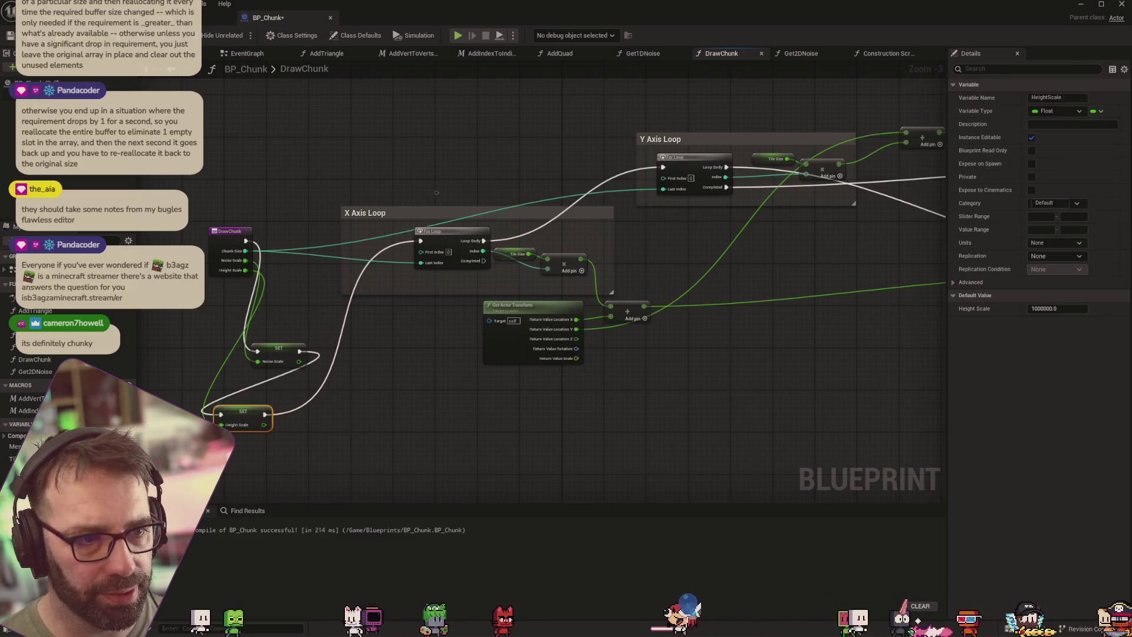
left_click(89, 18)
left_click(203, 18)
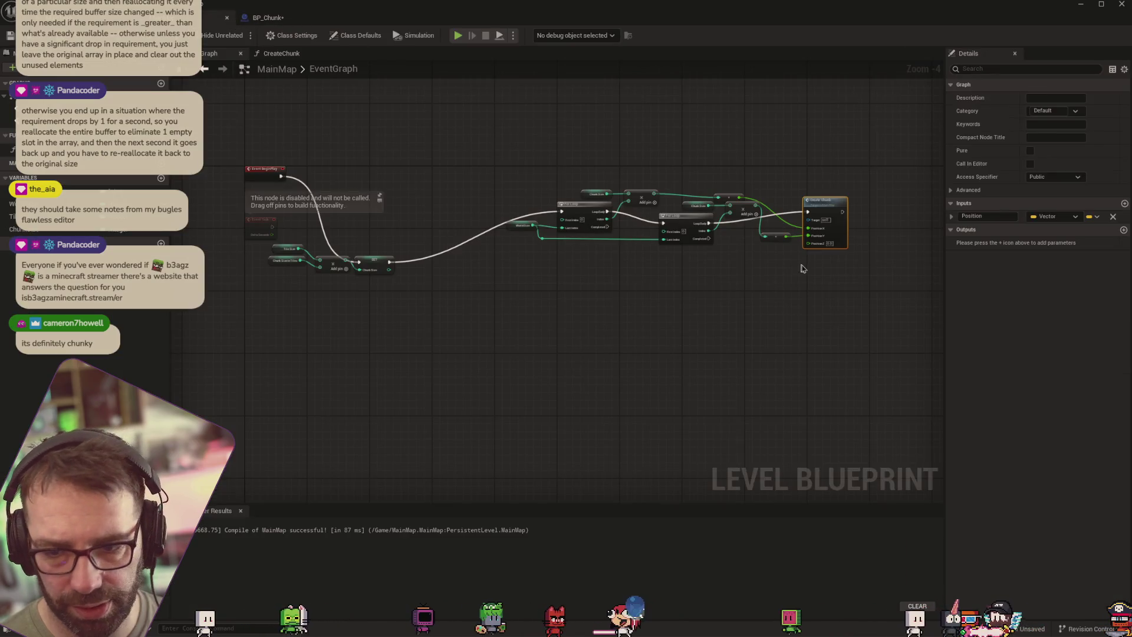
Open MainMap's CreateChunk function and center its Draw Chunk call with Height Scale 3000.0
scroll(803, 261, "up", 3)
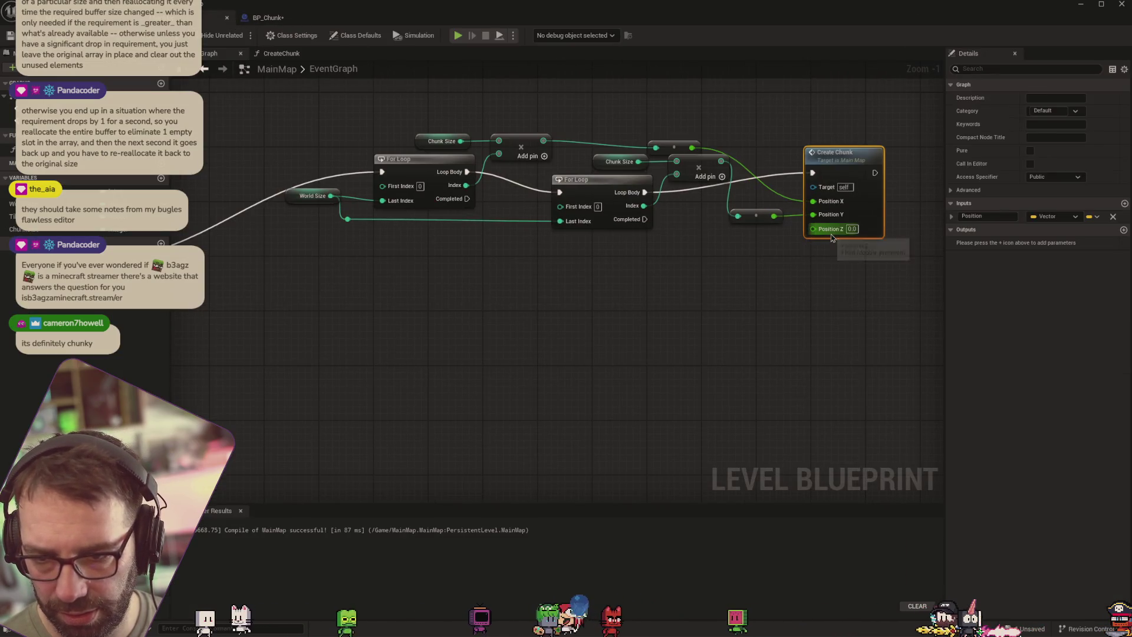
left_click(268, 18)
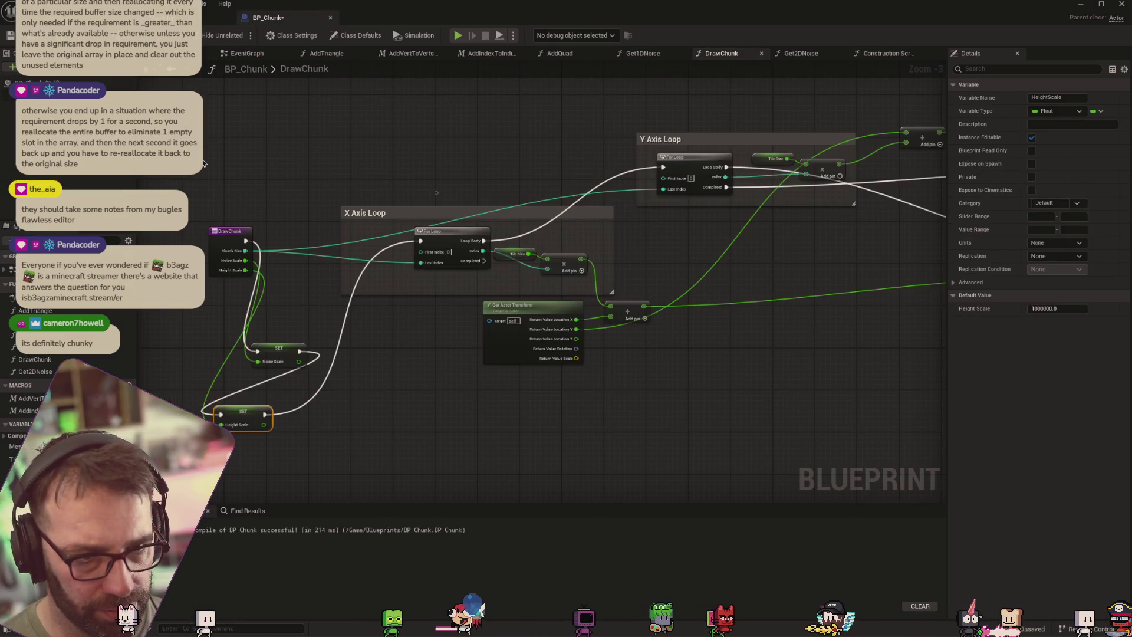
left_click(215, 17)
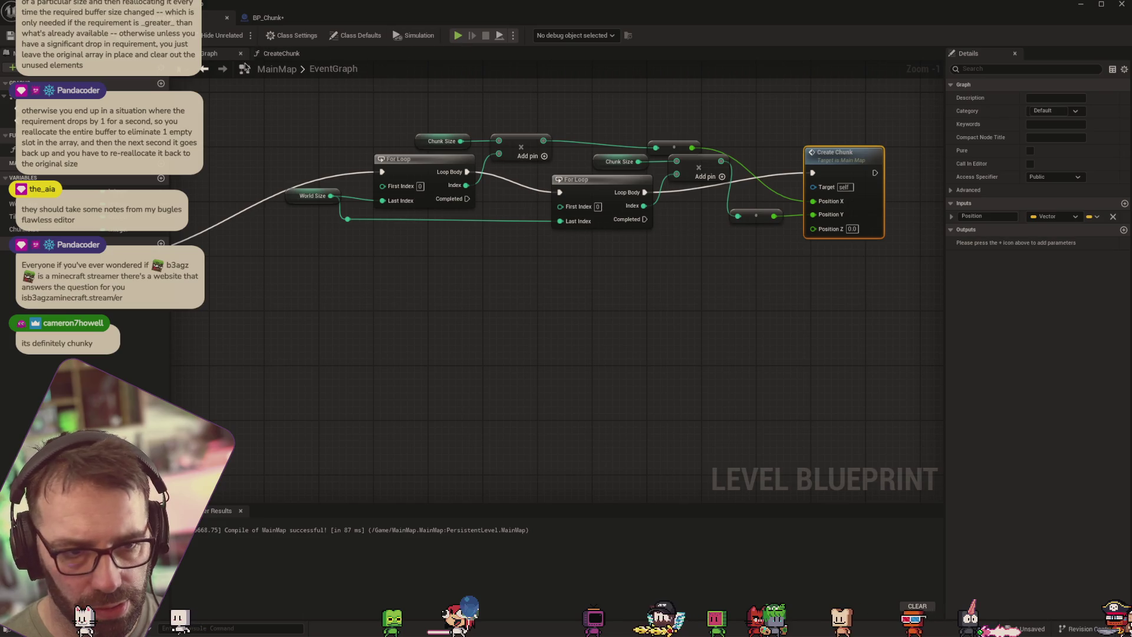
left_click(281, 54)
left_click_drag(741, 353, 652, 345)
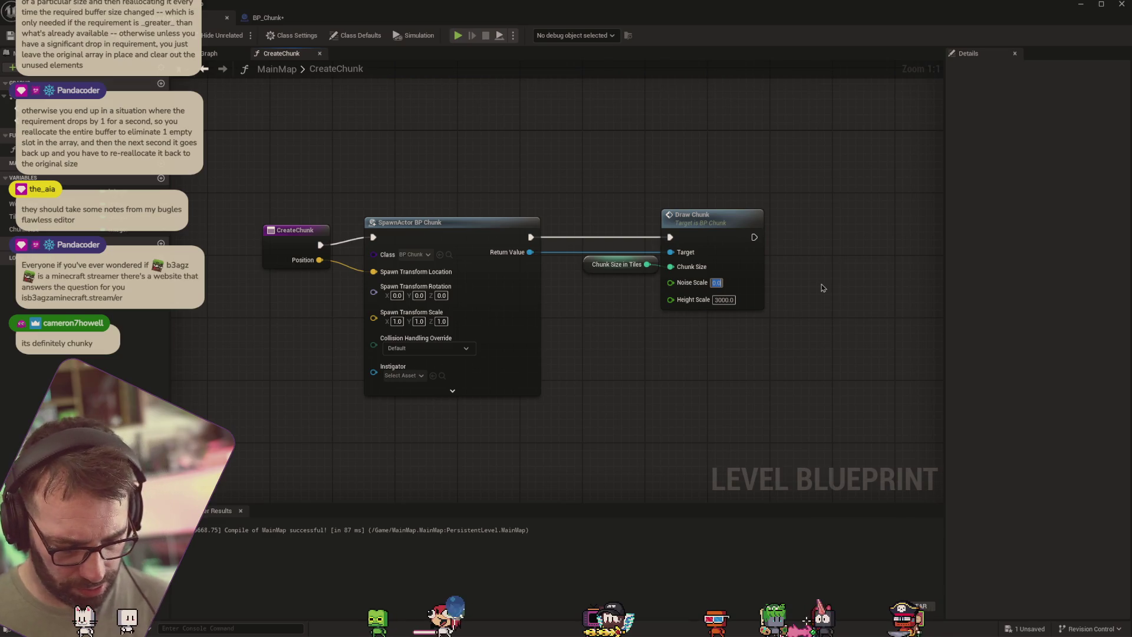
Set Draw Chunk's Noise Scale to 0.0082, keep Height Scale at 3000.0, and return to the level editor
key("Tab")
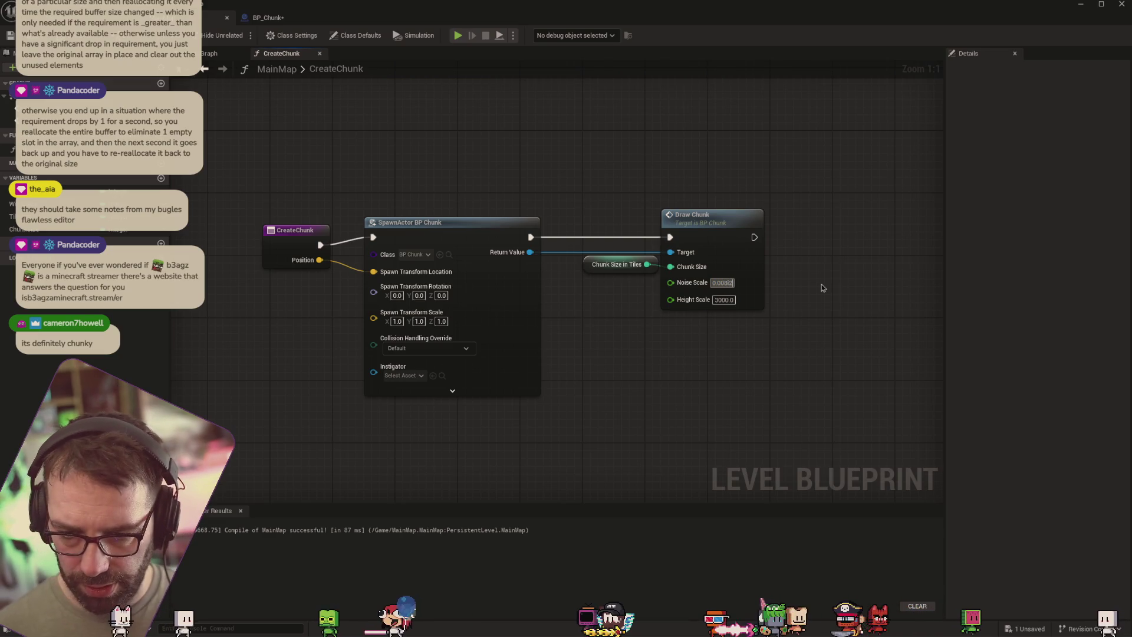
key("shift+Tab")
key("BackSpace")
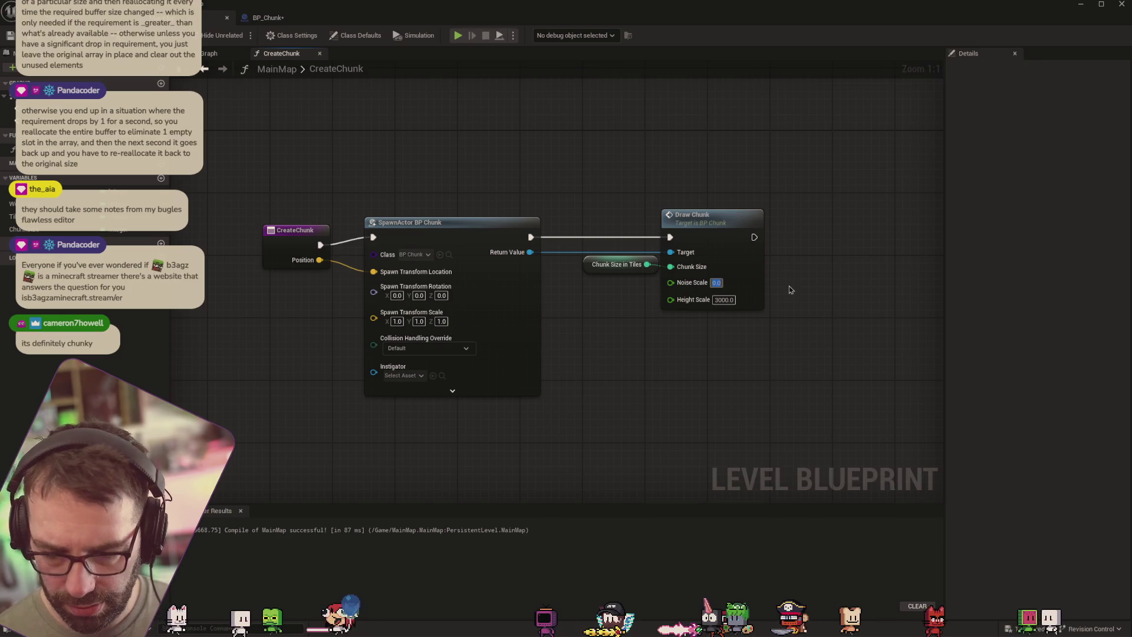
type("0.0082")
key("Tab")
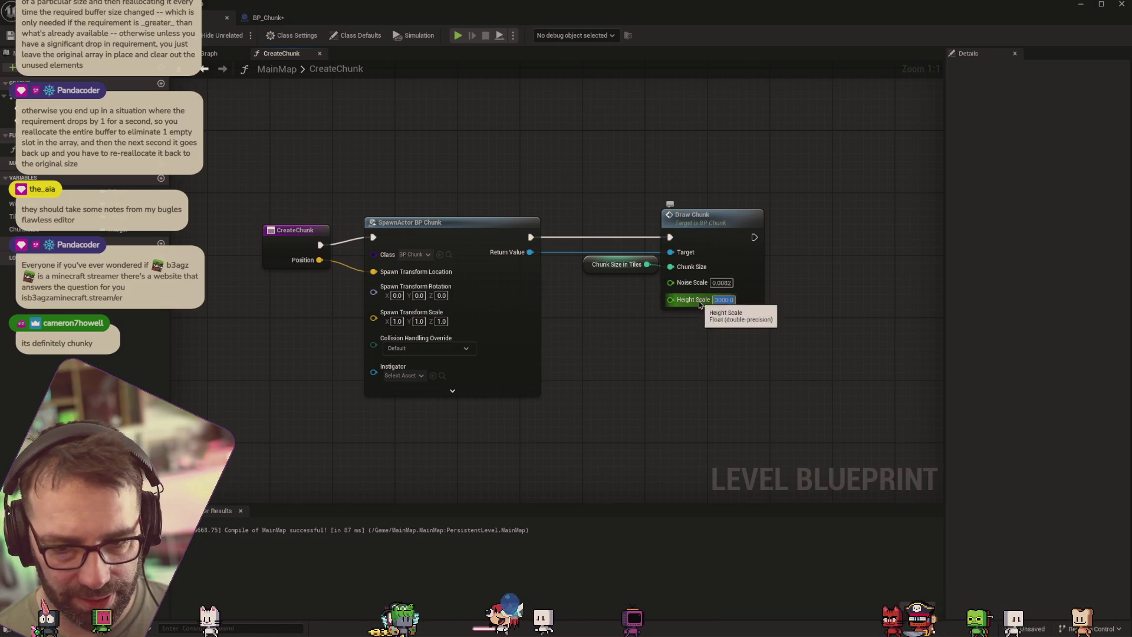
left_click(724, 299)
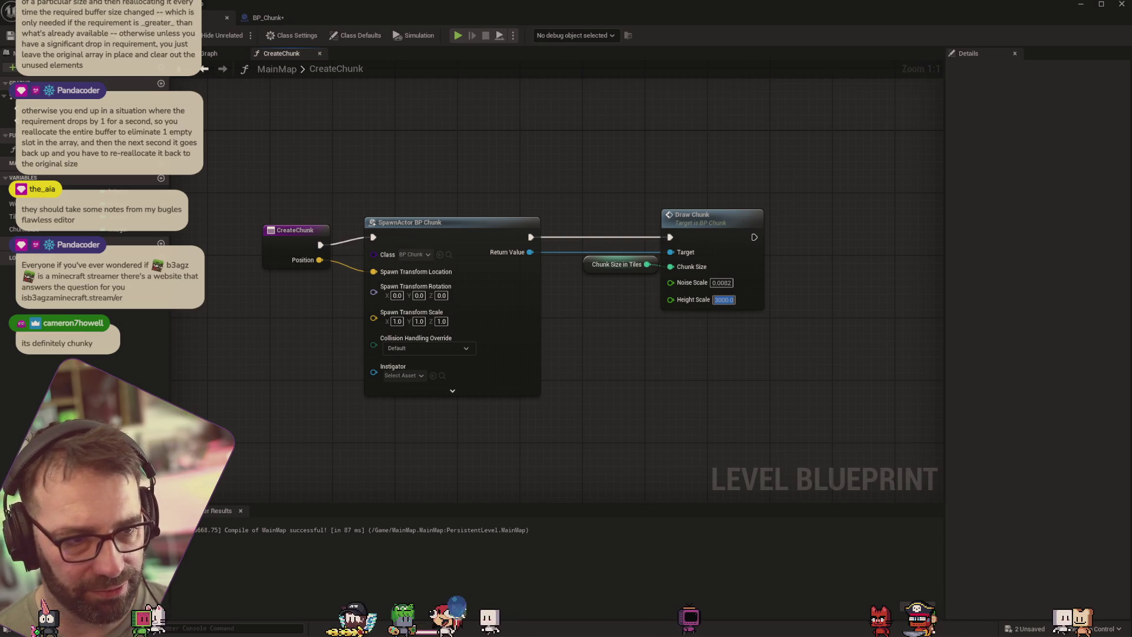
key("ctrl+Tab")
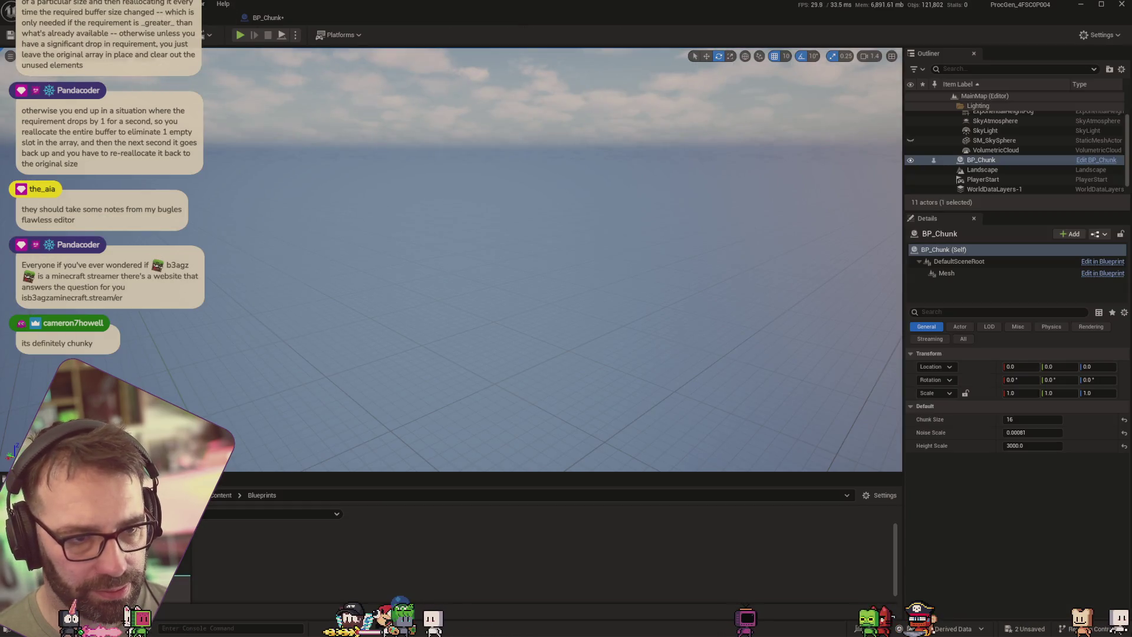
Save all, play-test the spiky terrain, and reopen the Level Blueprint's CreateChunk graph
key("alt+f")
key("ctrl+shift+s")
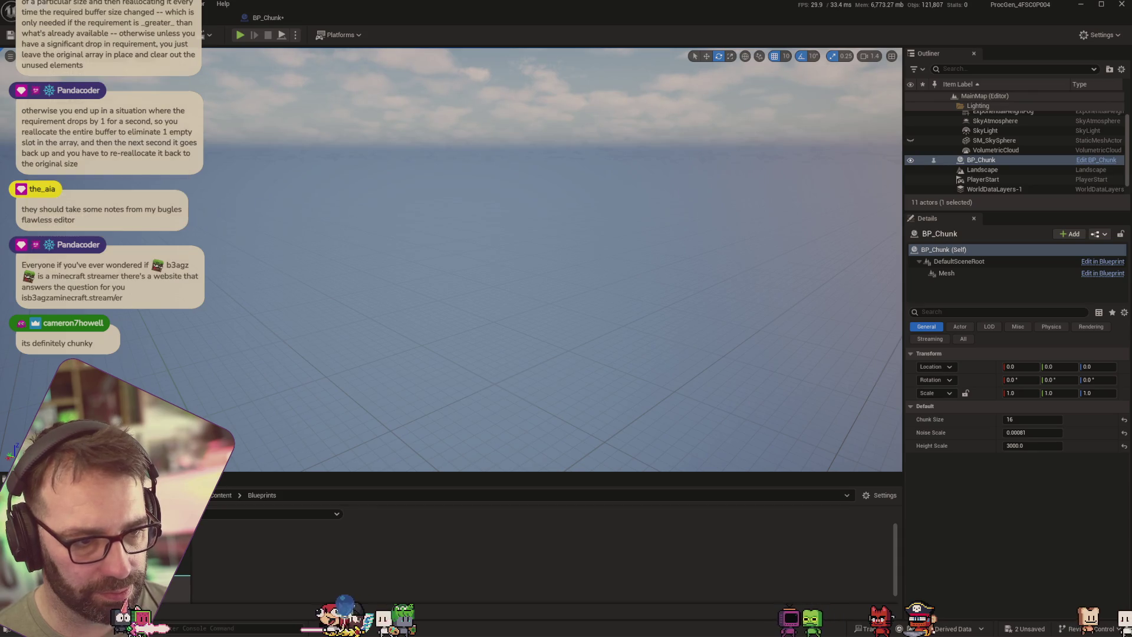
left_click(236, 37)
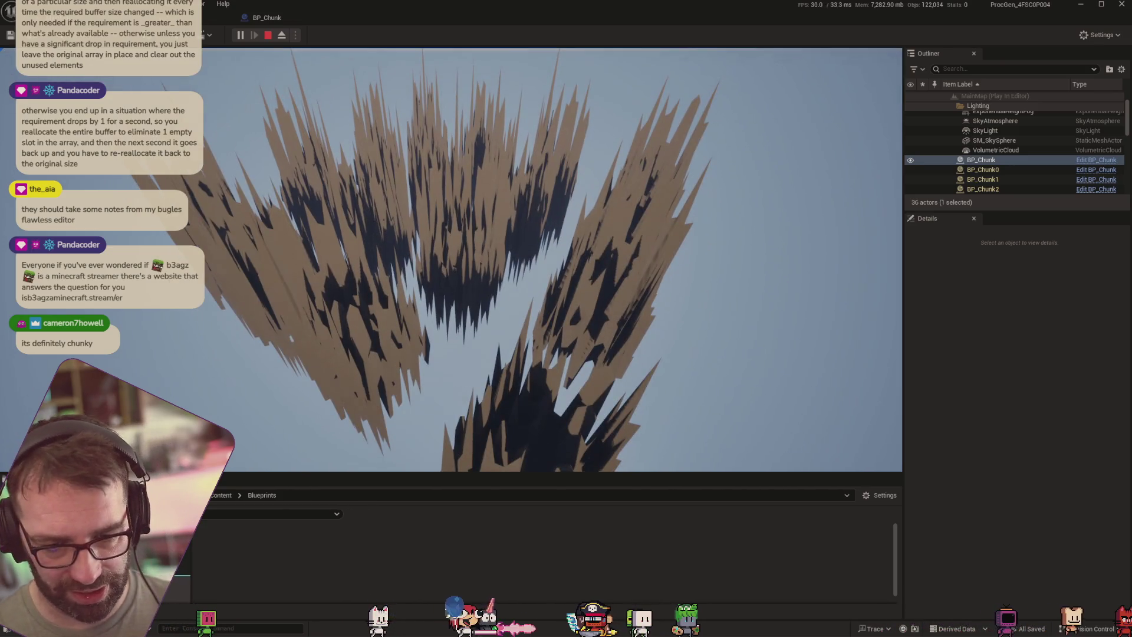
key("Escape")
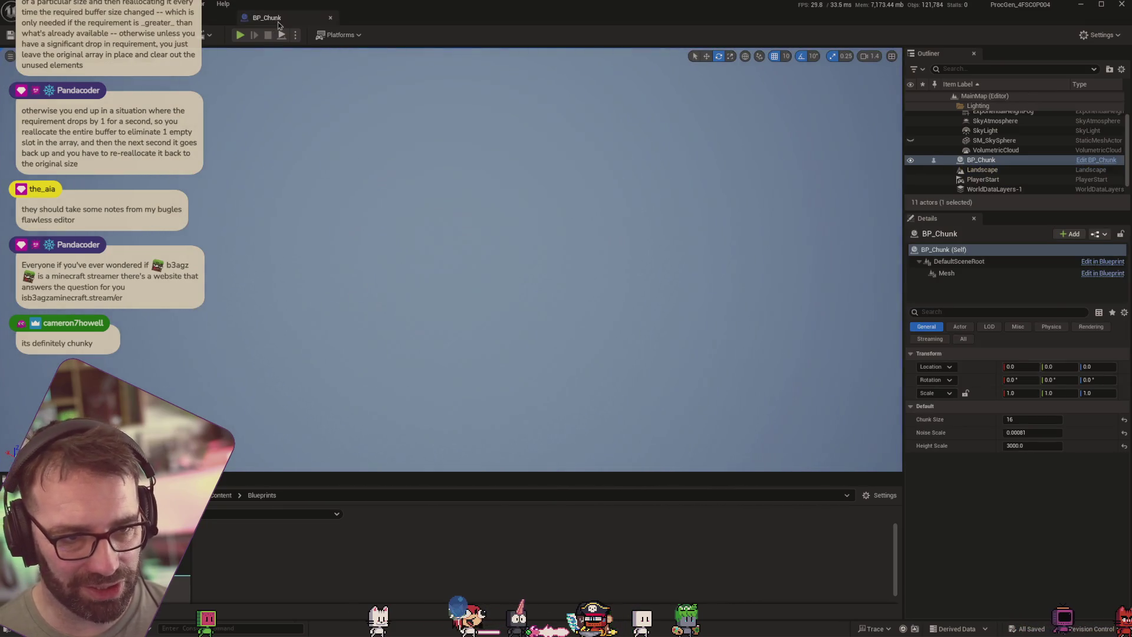
left_click(268, 19)
left_click(213, 18)
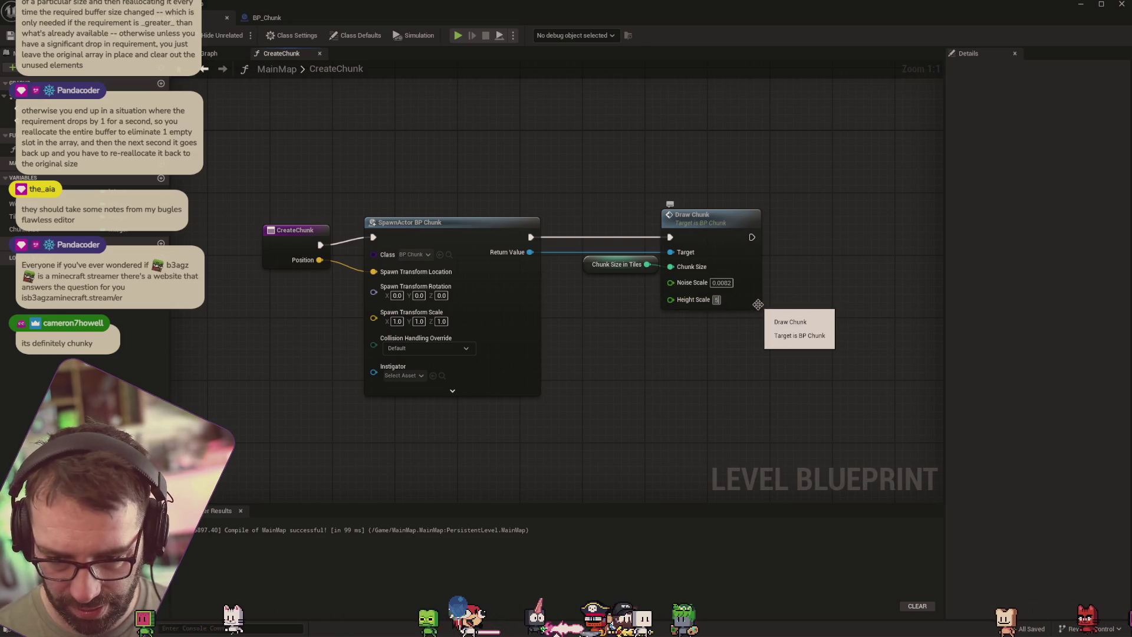
Set Draw Chunk's Height Scale to 500 and simulate the level to view the terrain
type("500")
key("Return")
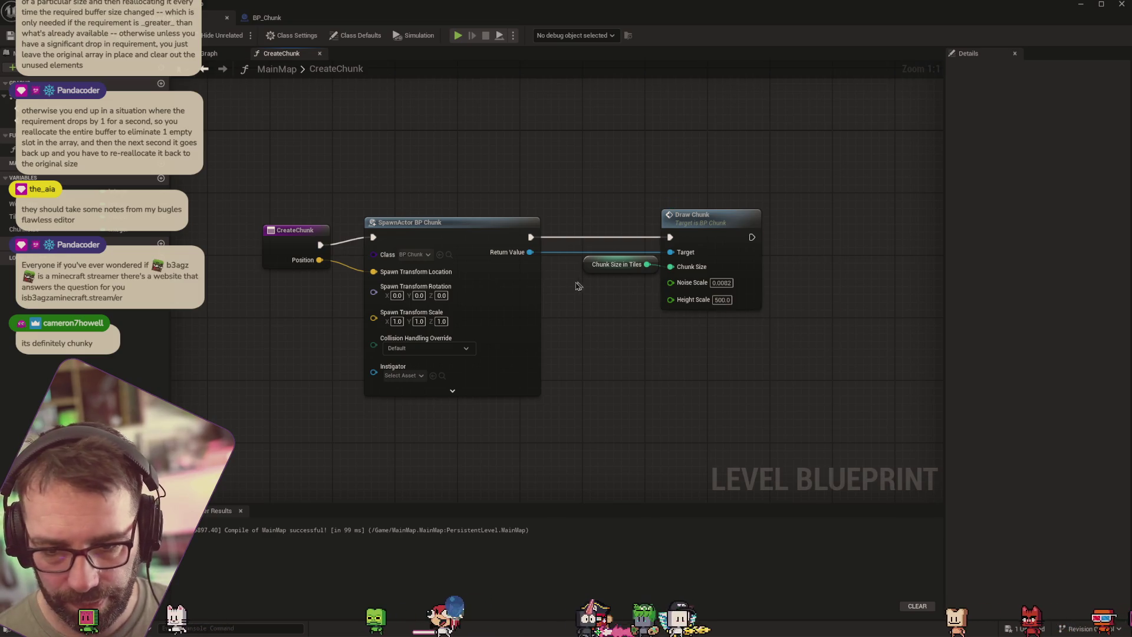
left_click(416, 37)
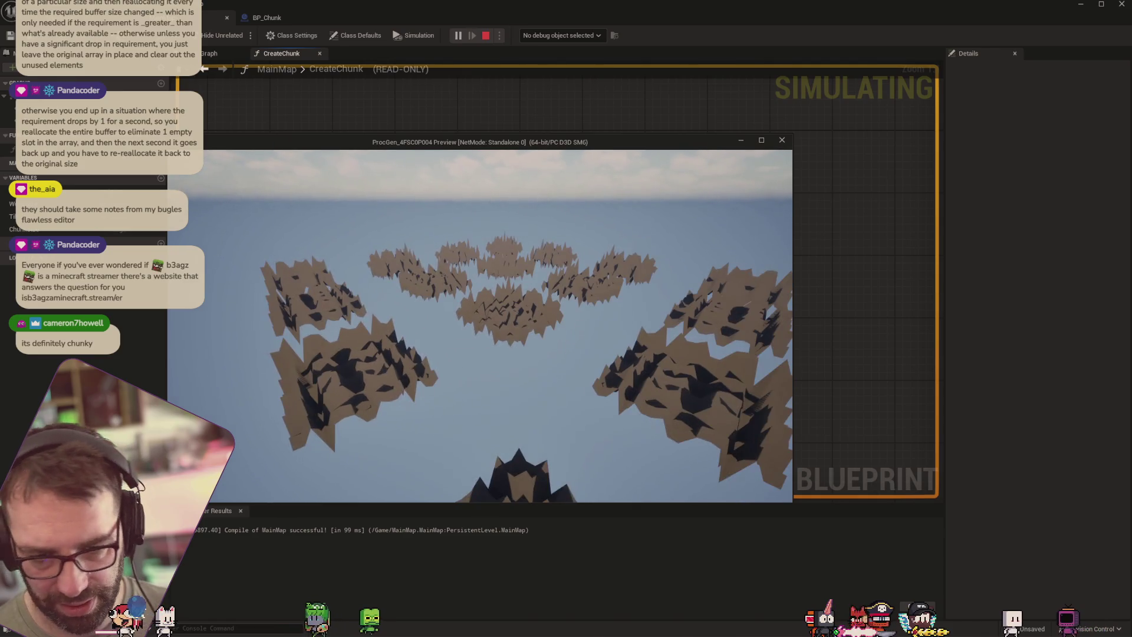
key("Escape")
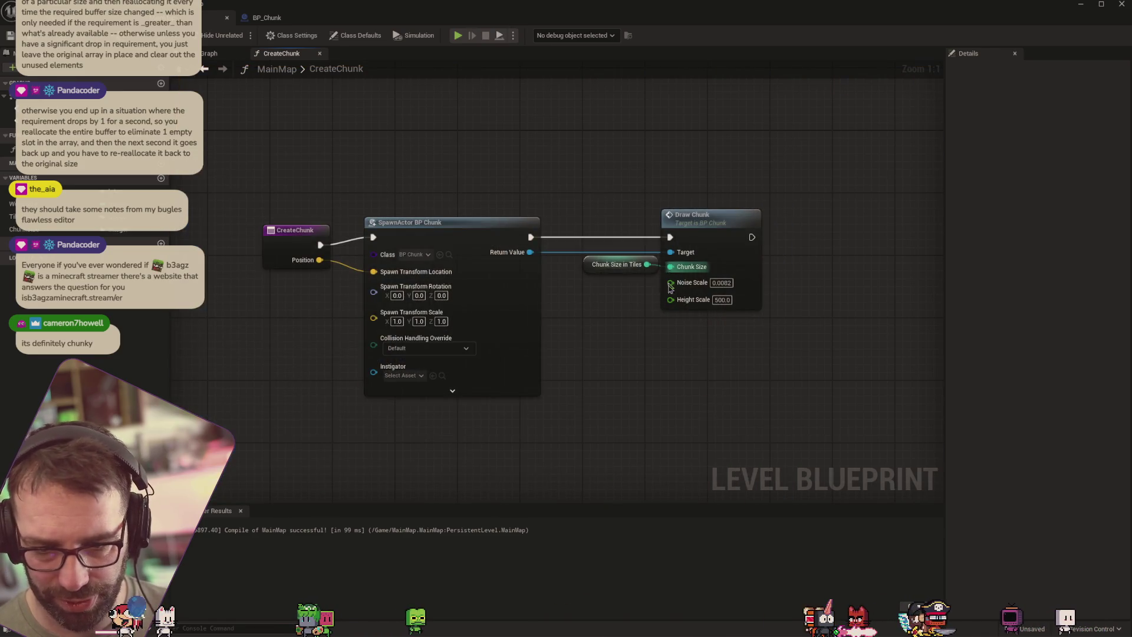
Lower Height Scale to 100, simulate to check the flatter terrain, and return to the level editor
type("25")
key("Return")
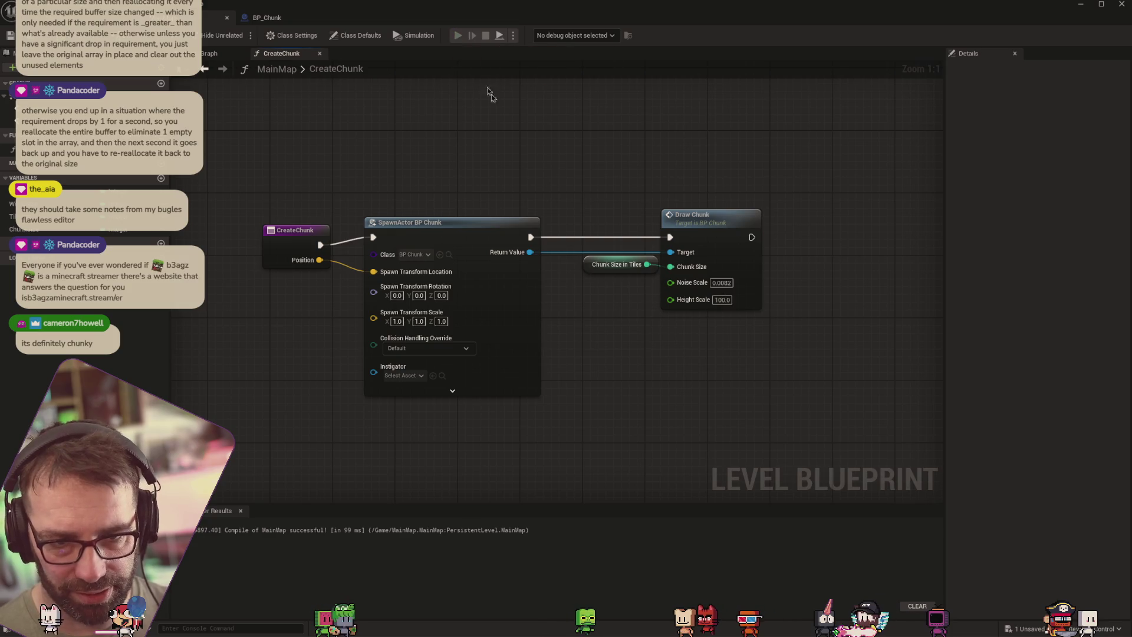
key("alt+p")
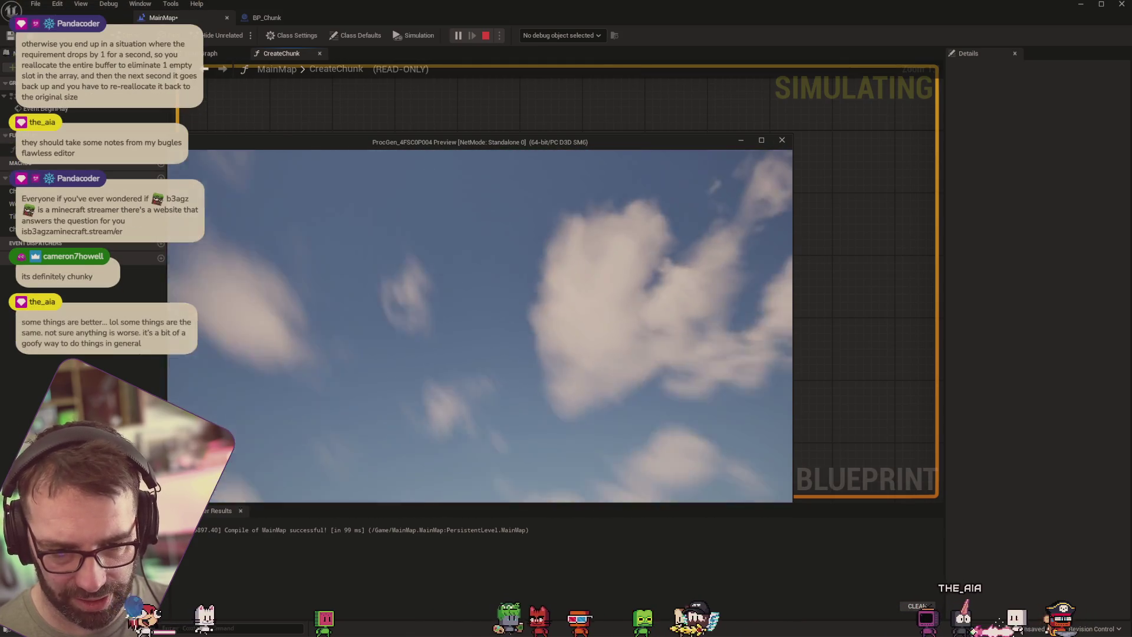
key("Escape")
key("alt+Tab")
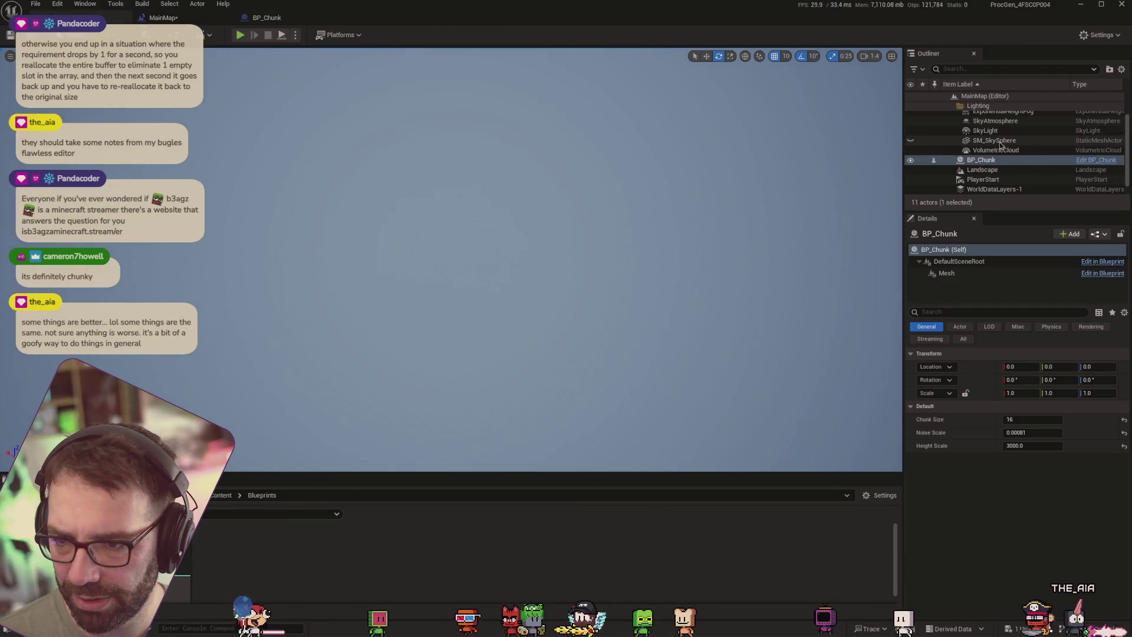
Select PlayerStart, set its Z location to 400, and play-test the spawn height
scroll(999, 153, "down", 1)
left_click(1003, 171)
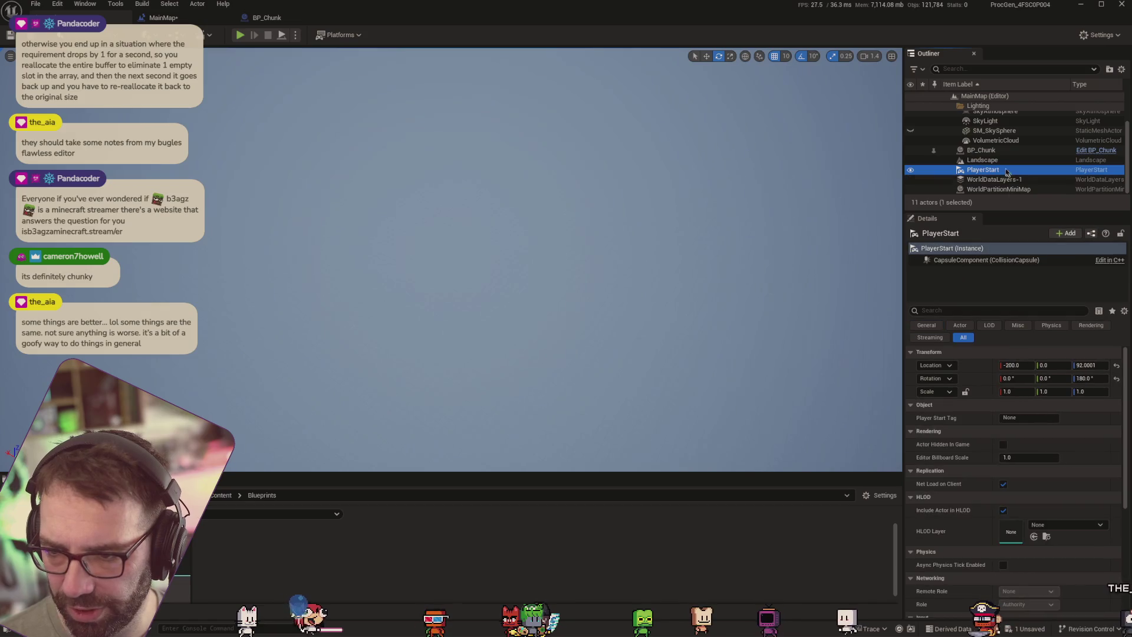
left_click(1095, 365)
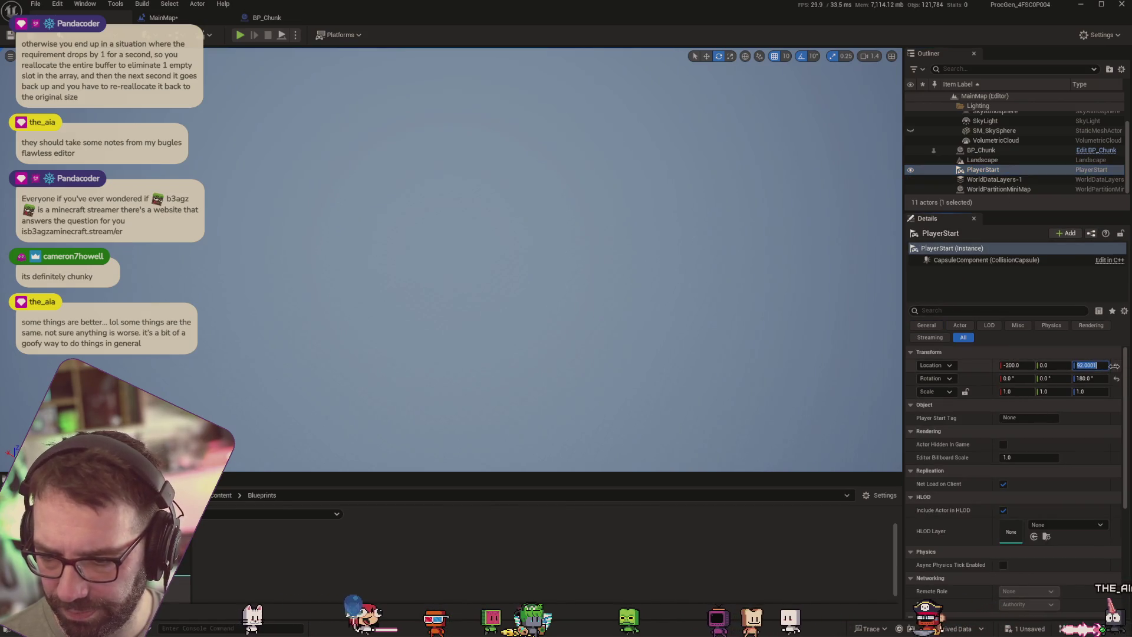
type("400")
key("Return")
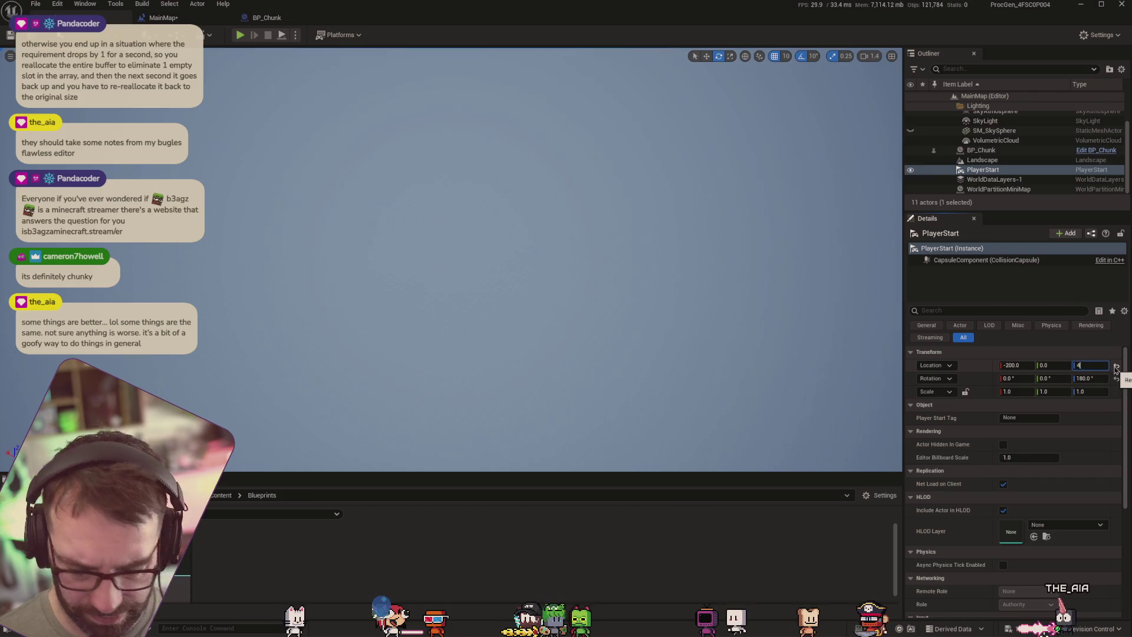
left_click(240, 36)
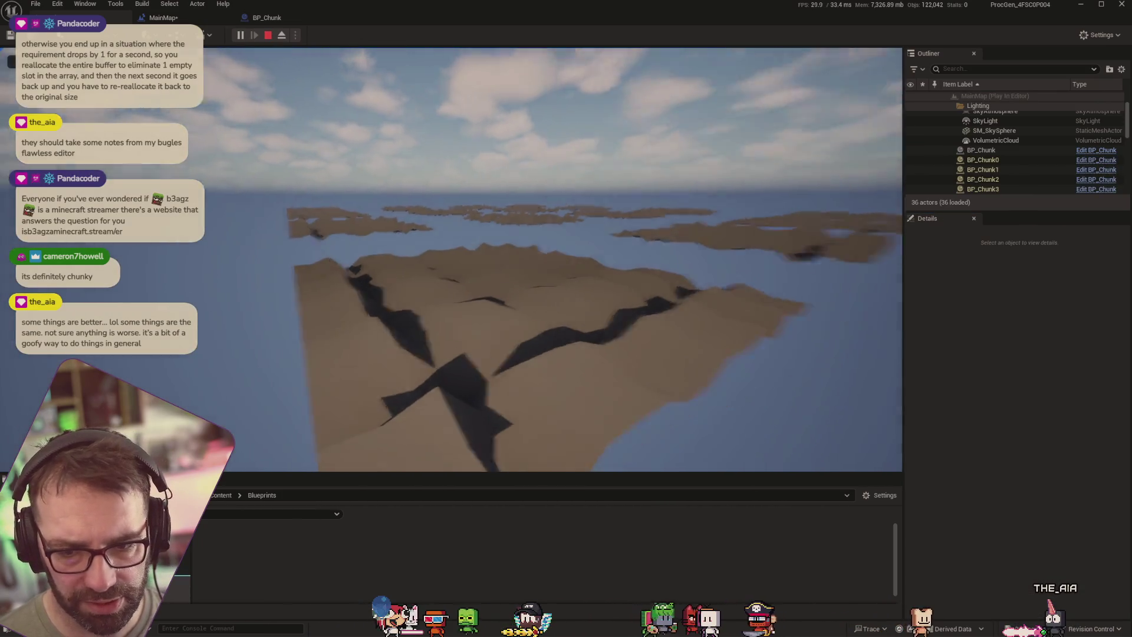
key("Escape")
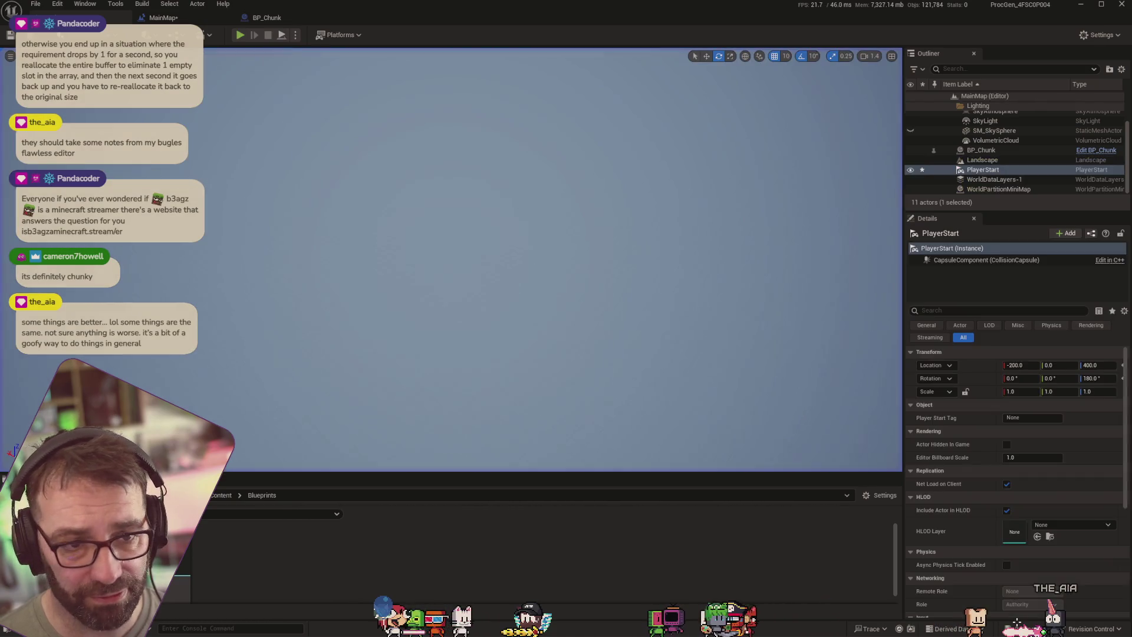
Set PlayerStart's Z and X locations to 1000, edit Y, and play-test the new spawn point
left_click(1089, 365)
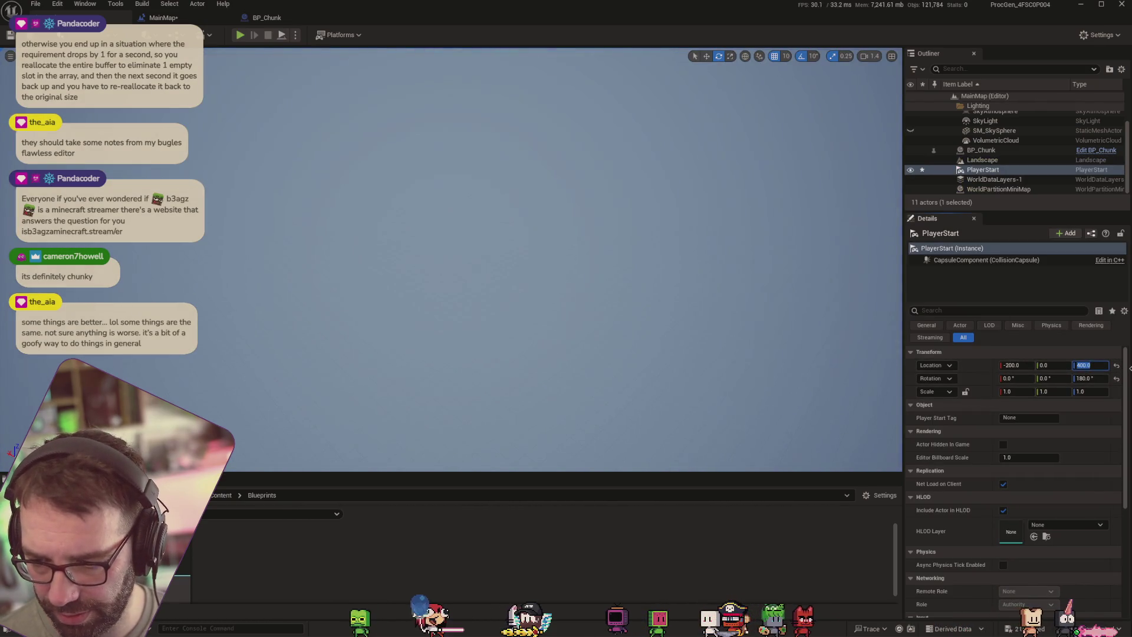
type("1000")
left_click(1029, 365)
type("1000")
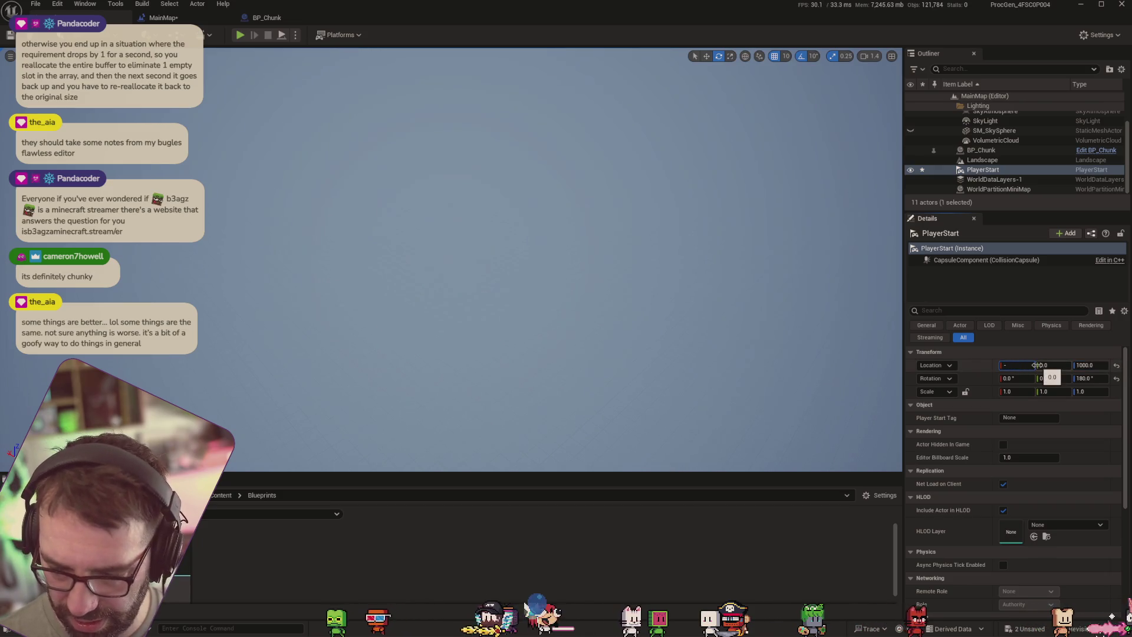
left_click(1054, 365)
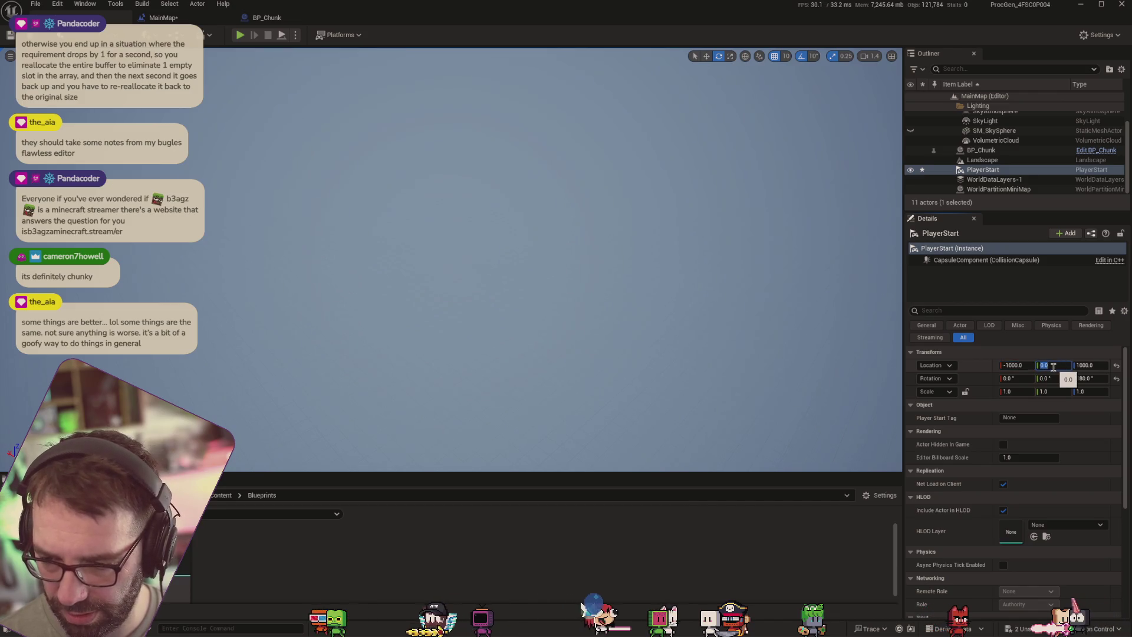
type("-50")
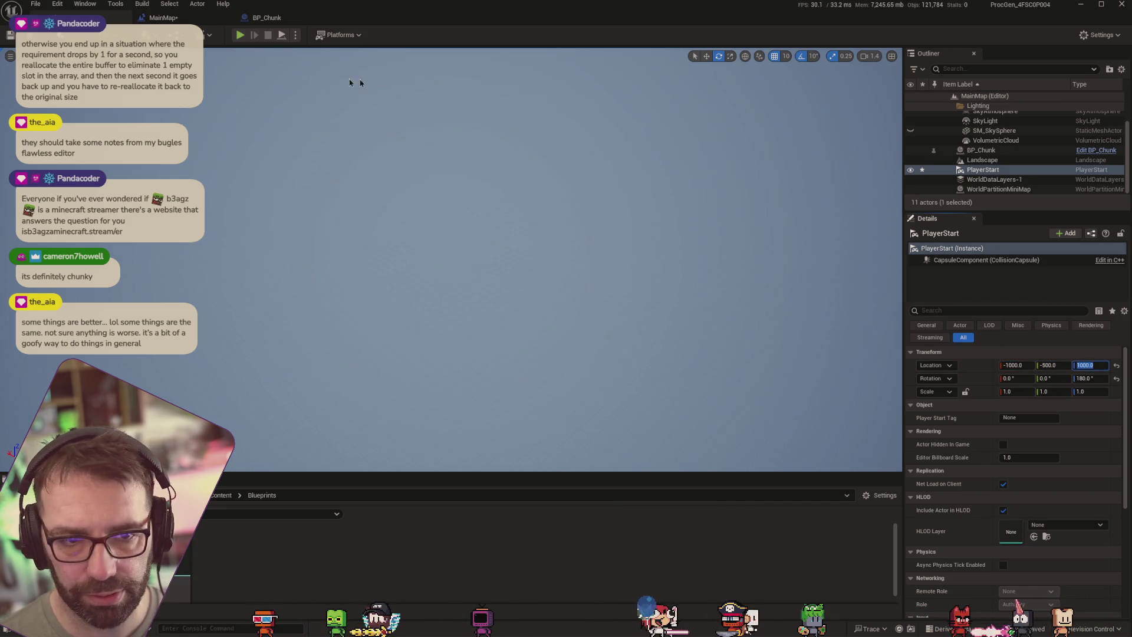
left_click(240, 34)
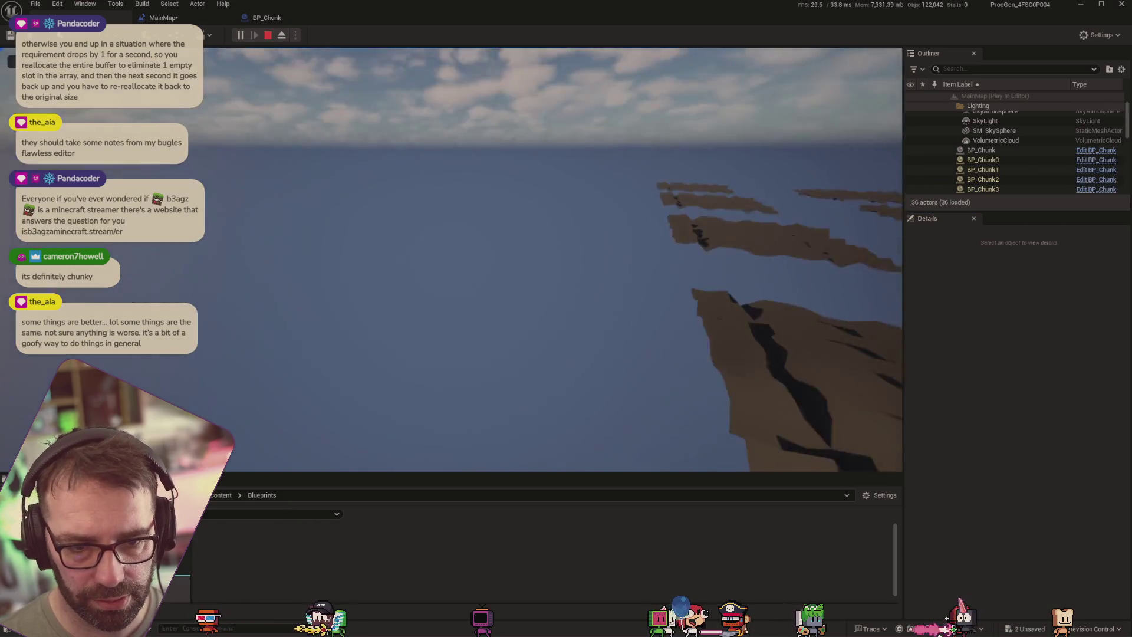
key("Escape")
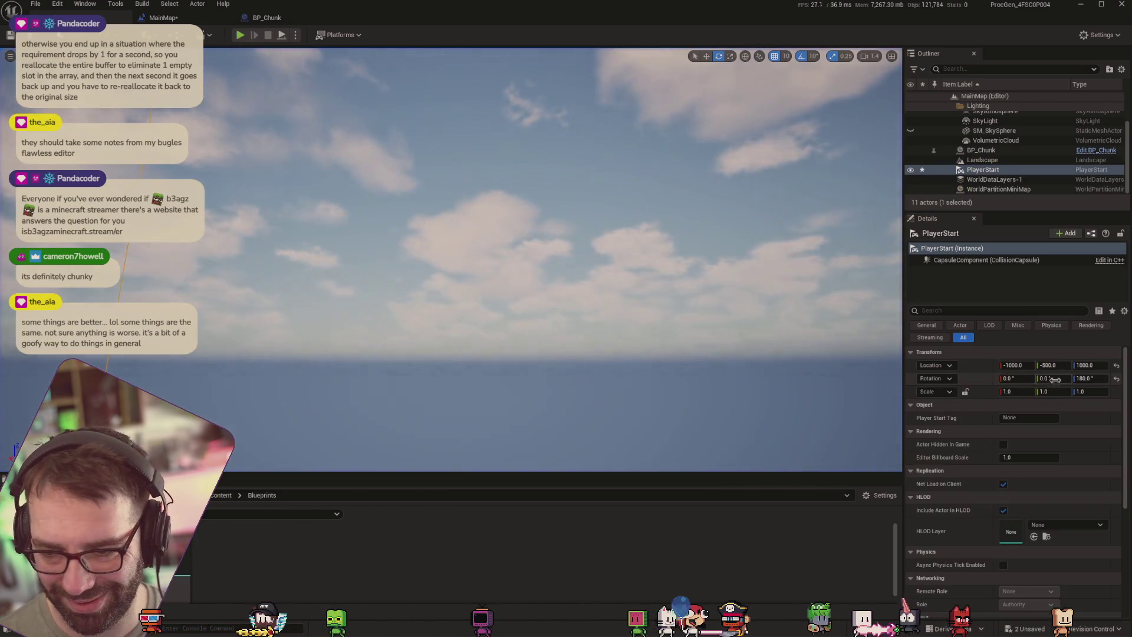
Correct PlayerStart's Y location to positive 500, play-test the spawn, and bring the Level Blueprint forward
left_click(1007, 366)
left_click(1006, 366)
type("-")
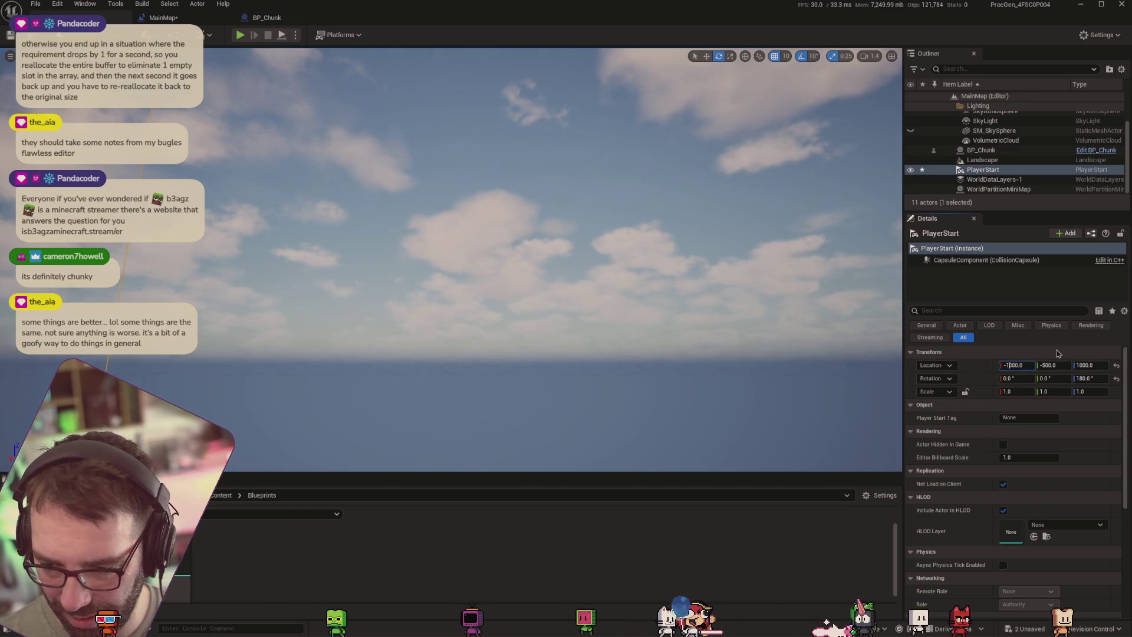
key("Tab")
key("Home")
key("Delete")
key("Return")
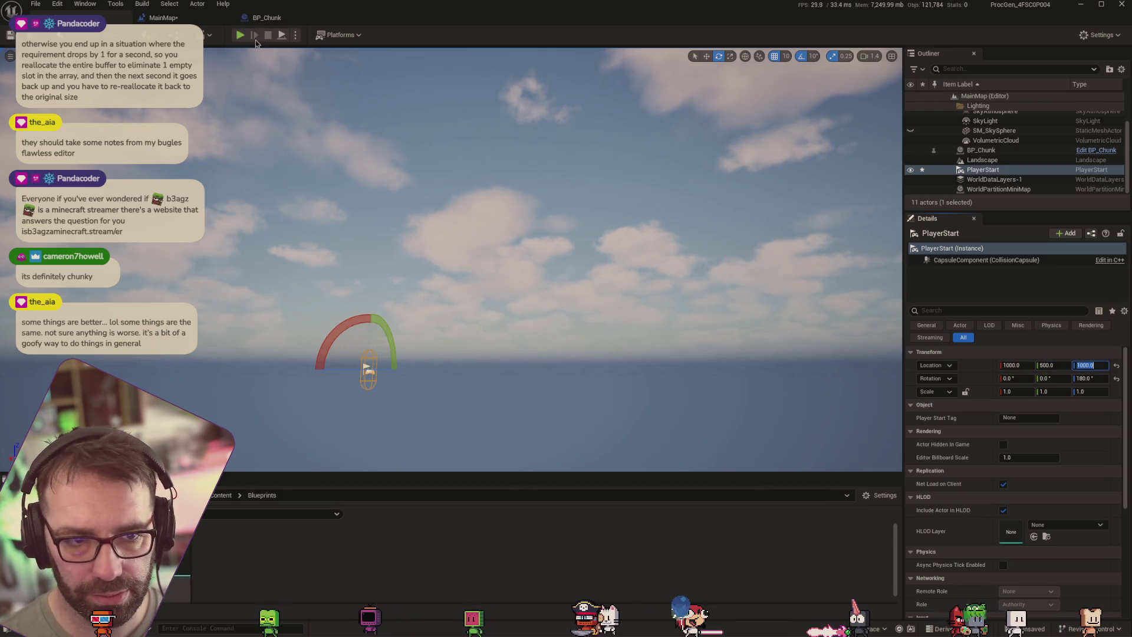
key("alt+p")
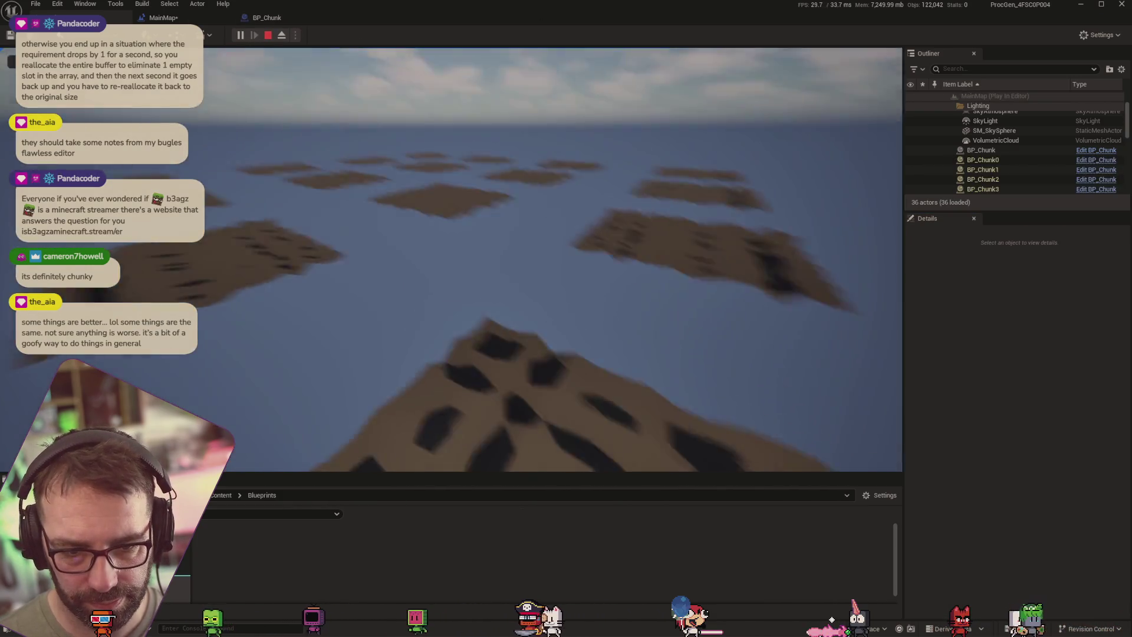
key("s")
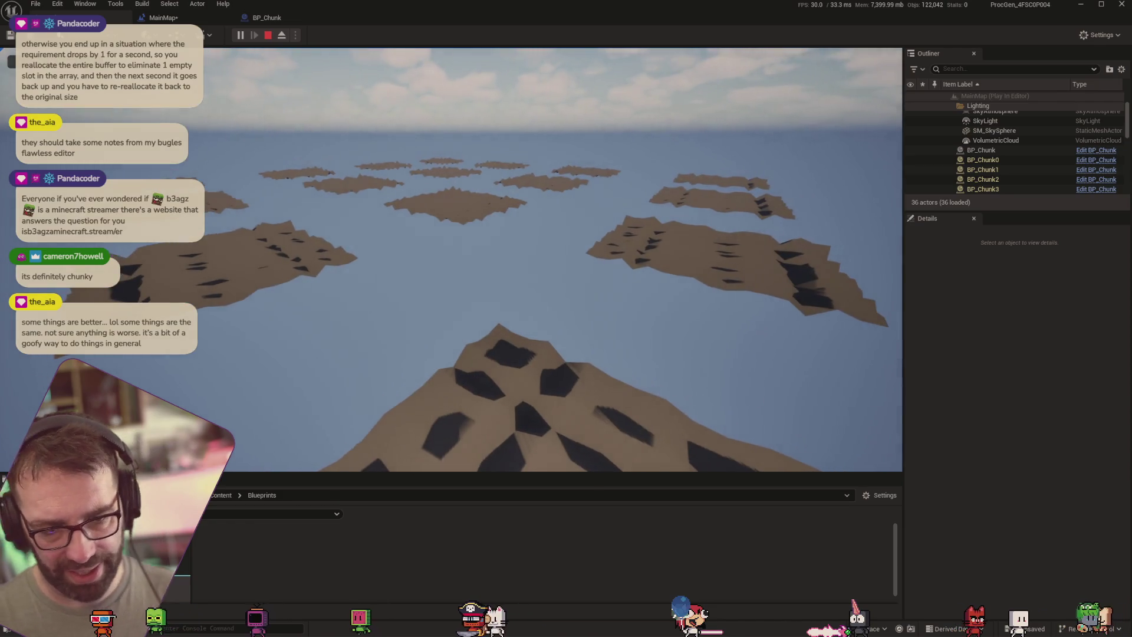
key("Escape")
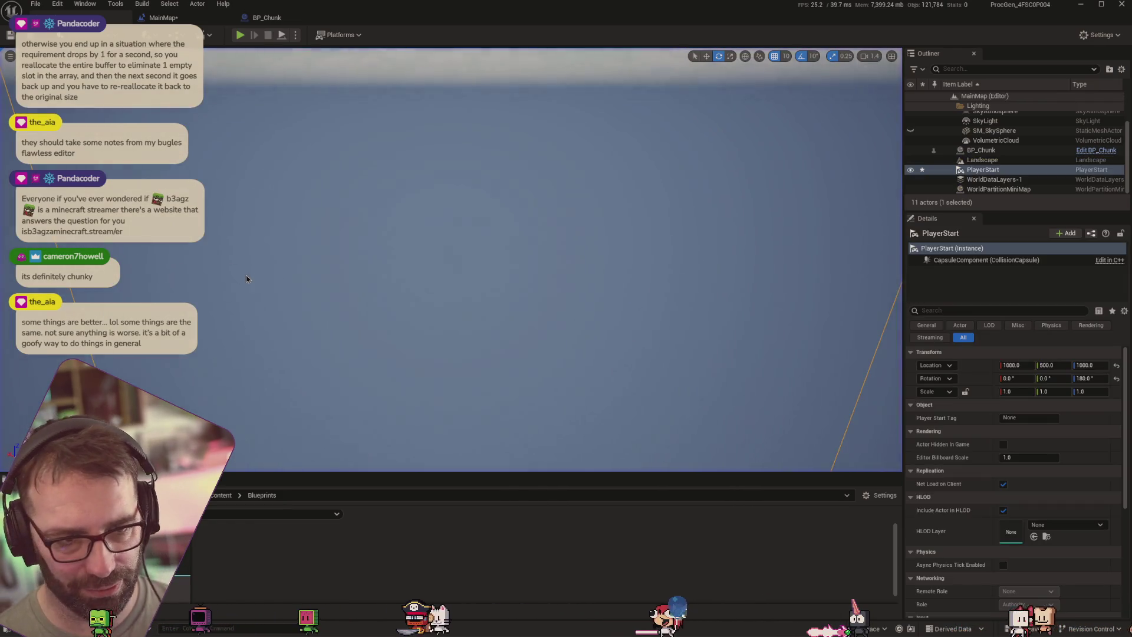
left_click(164, 18)
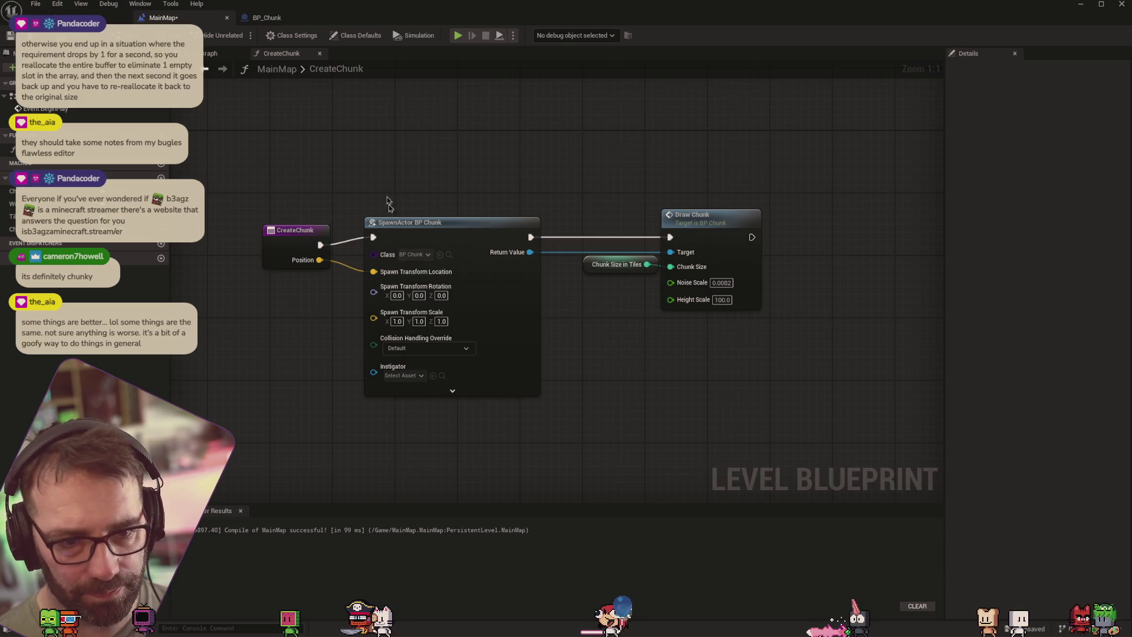
double_click(332, 70)
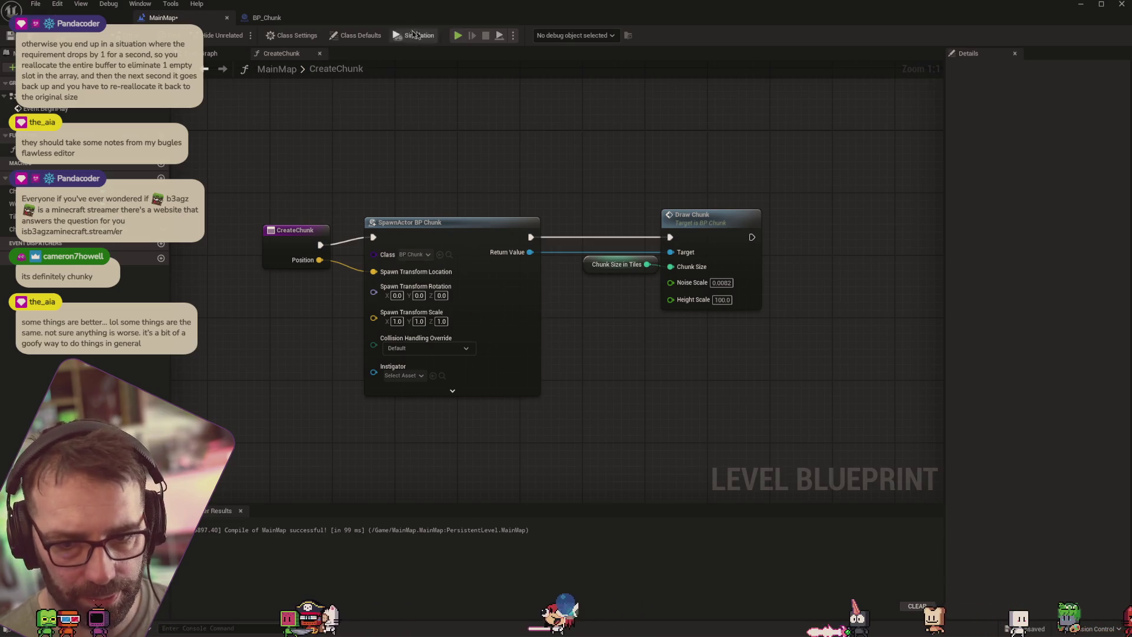
left_click(208, 54)
left_click_drag(384, 266, 720, 292)
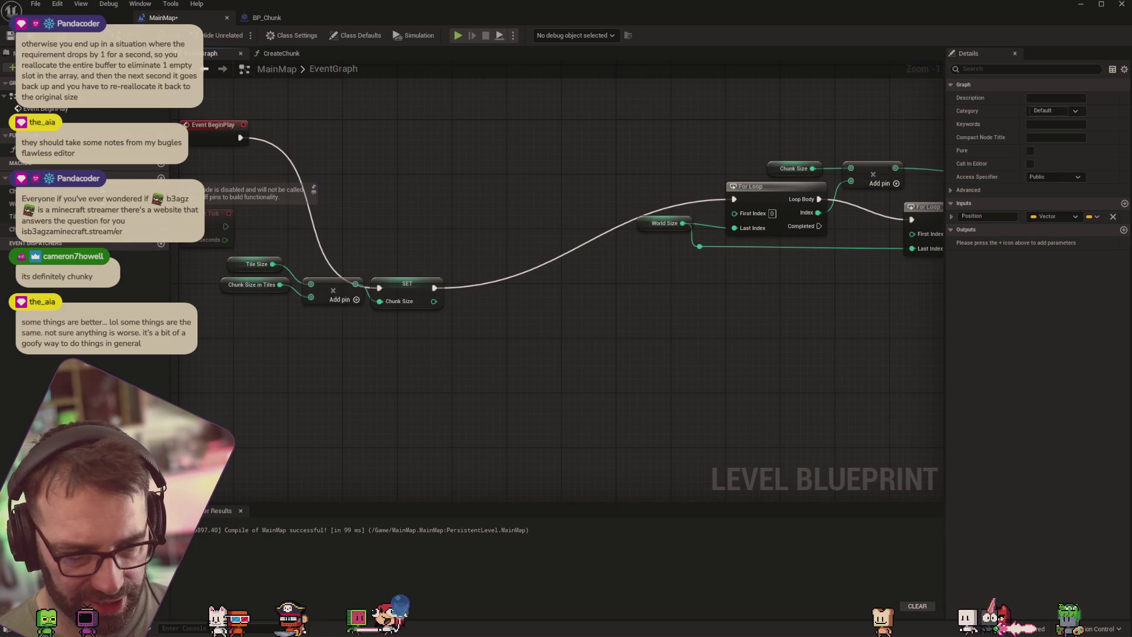
left_click(59, 217)
left_click(59, 190)
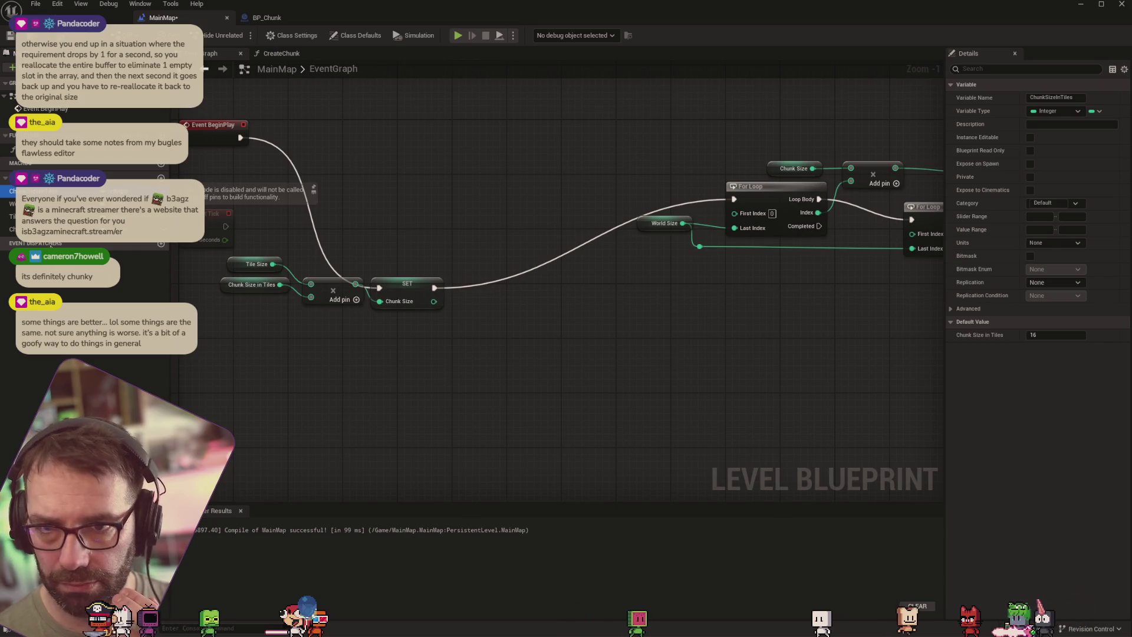
left_click(59, 229)
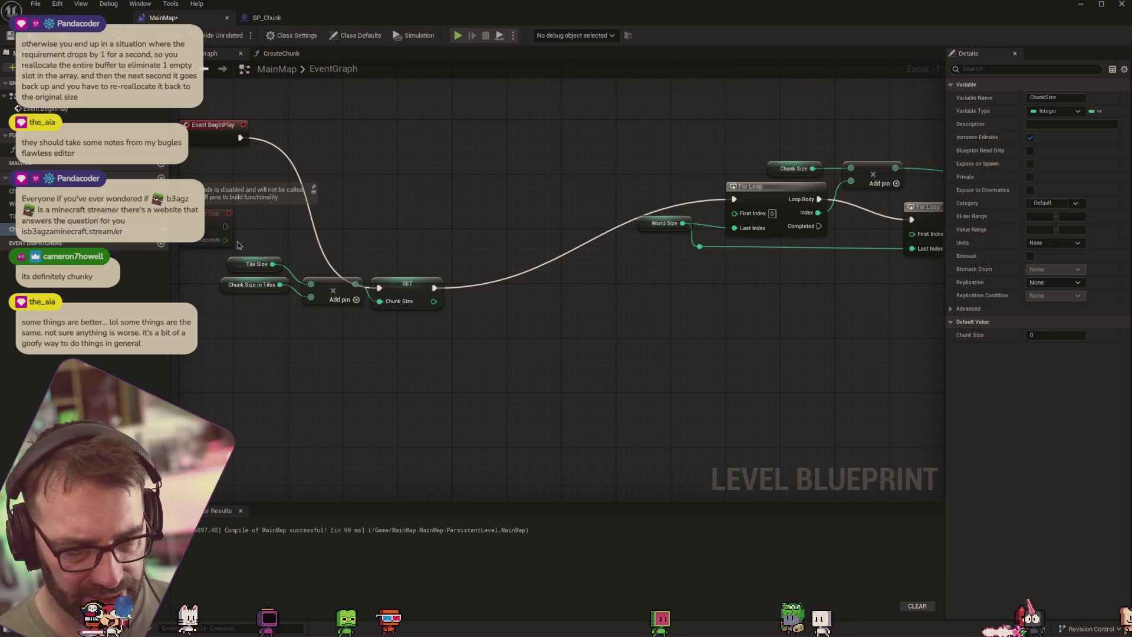
key("alt+Tab")
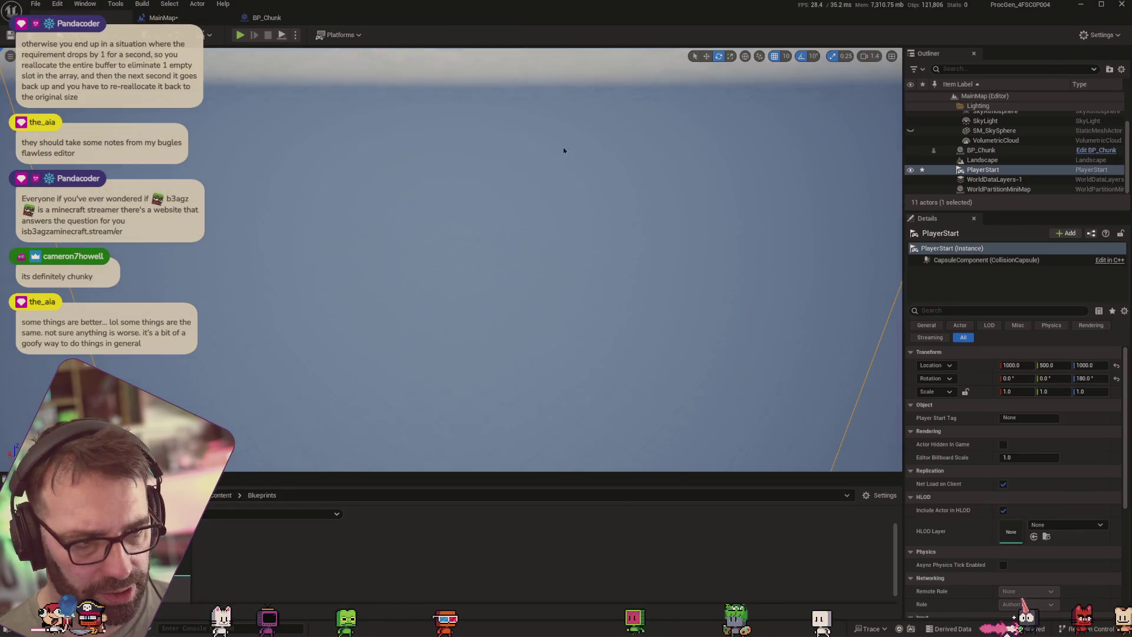
scroll(997, 415, "down", 3)
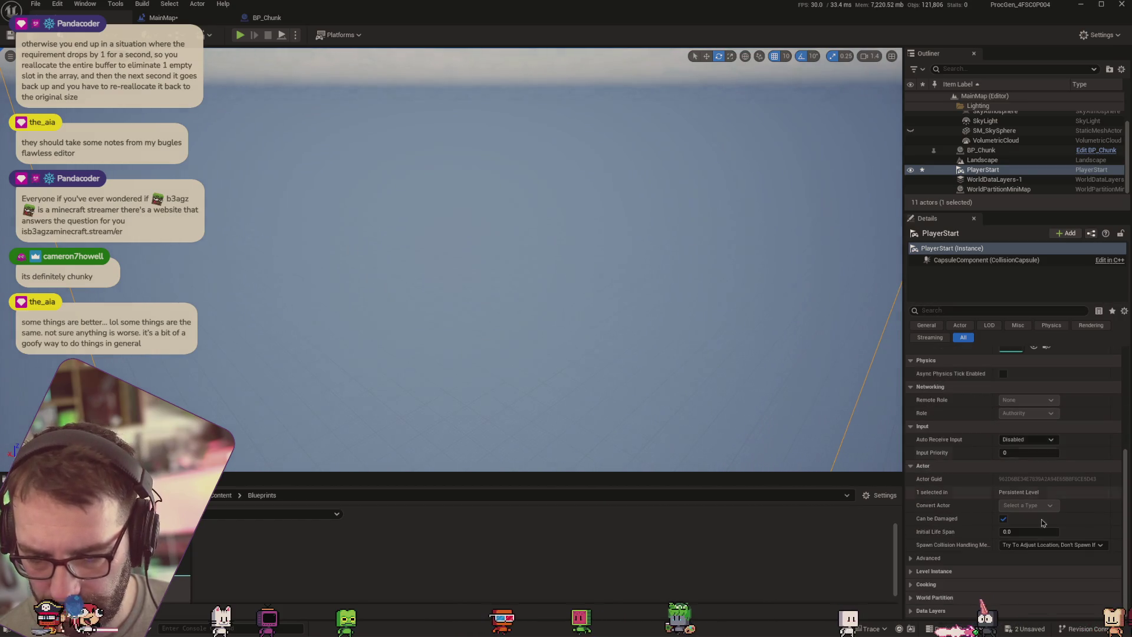
scroll(997, 414, "up", 5)
scroll(1032, 166, "up", 2)
scroll(1032, 168, "down", 1)
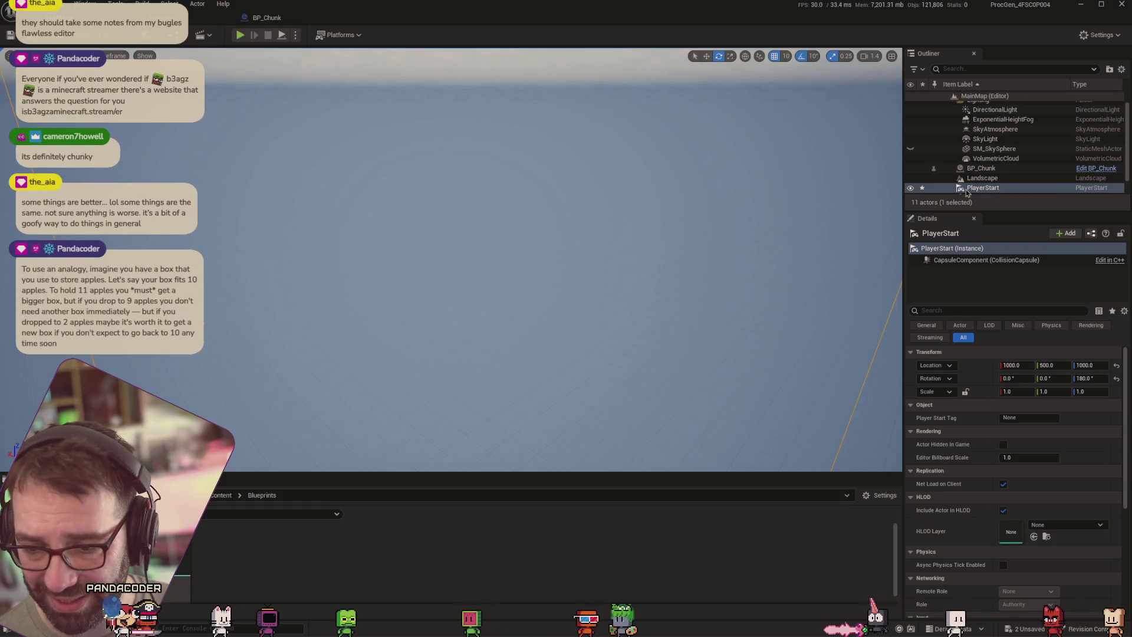
key("alt+Tab")
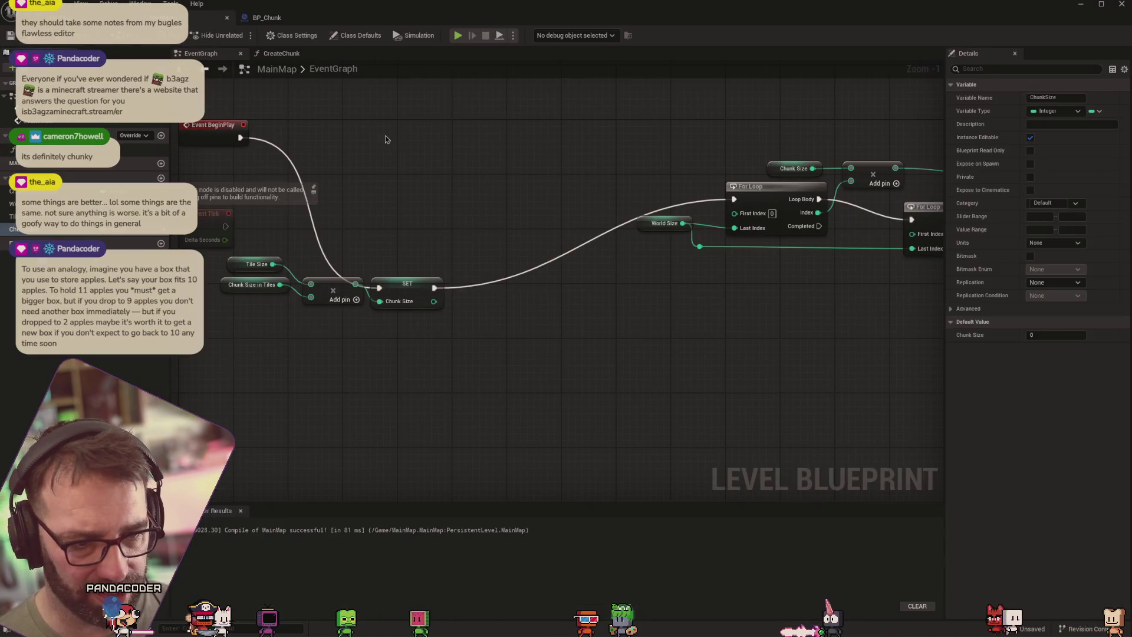
Simulate the level to view the floating terrain chunks, then return to BP_Chunk's DrawChunk graph
left_click(459, 36)
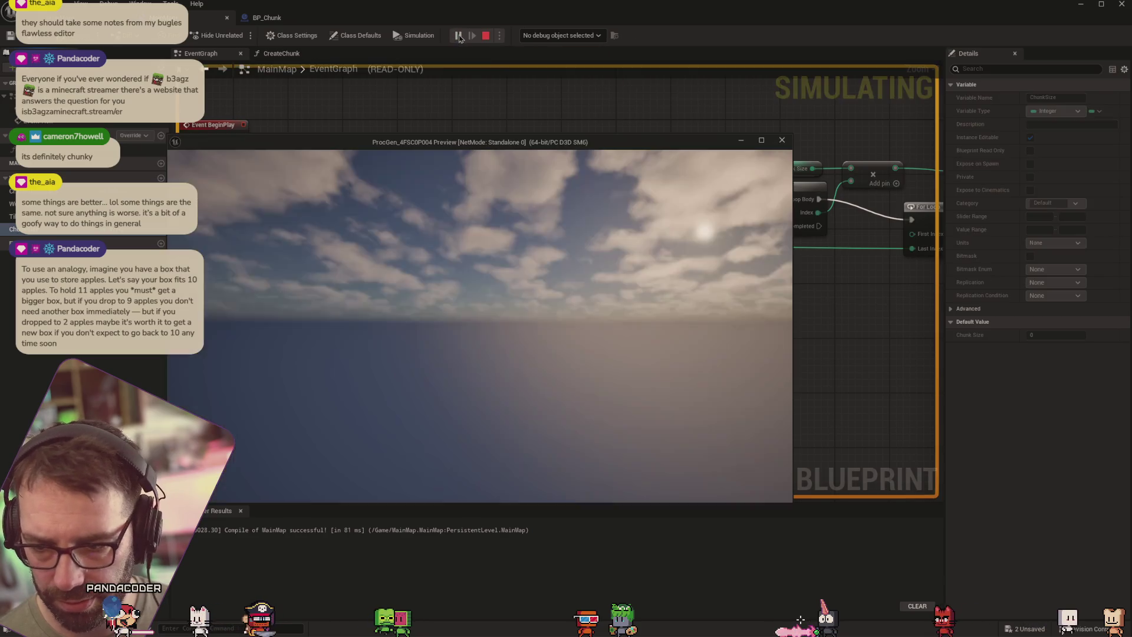
mouse_move(440, 149)
left_mouse_down()
mouse_move(261, 201)
mouse_move(384, 410)
mouse_move(527, 365)
mouse_move(556, 184)
left_mouse_up()
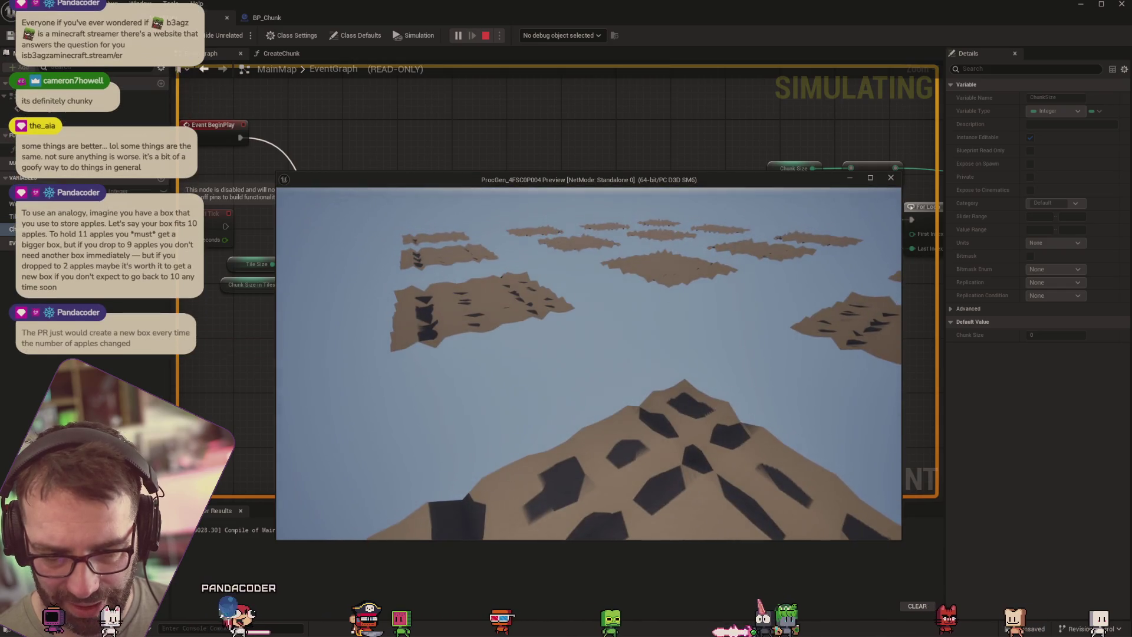
key("Escape")
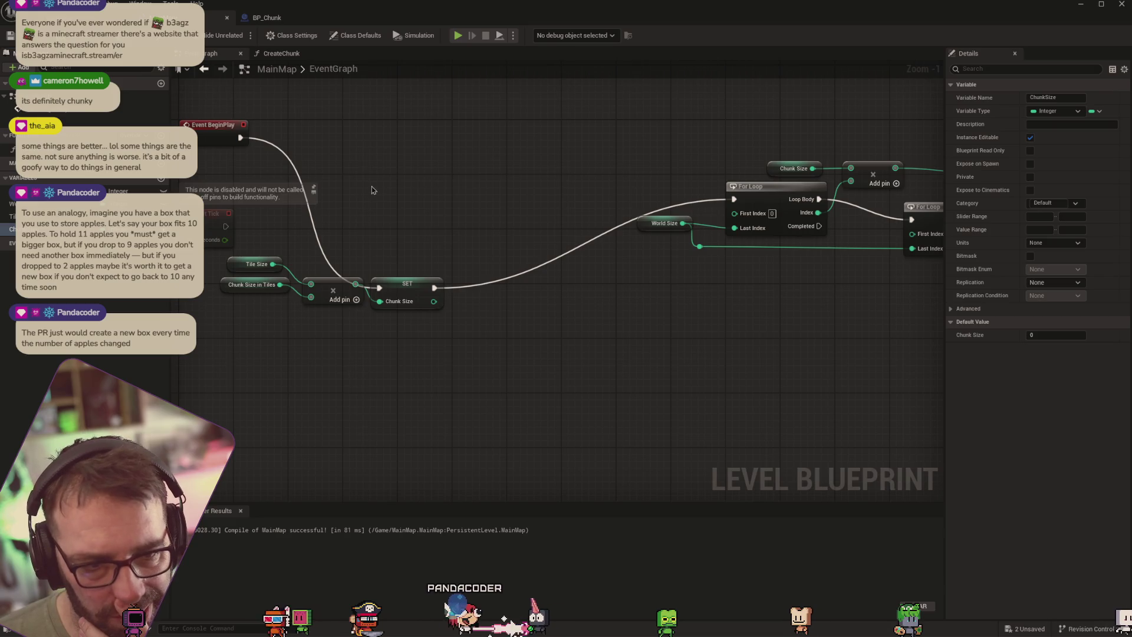
key("ctrl+Tab")
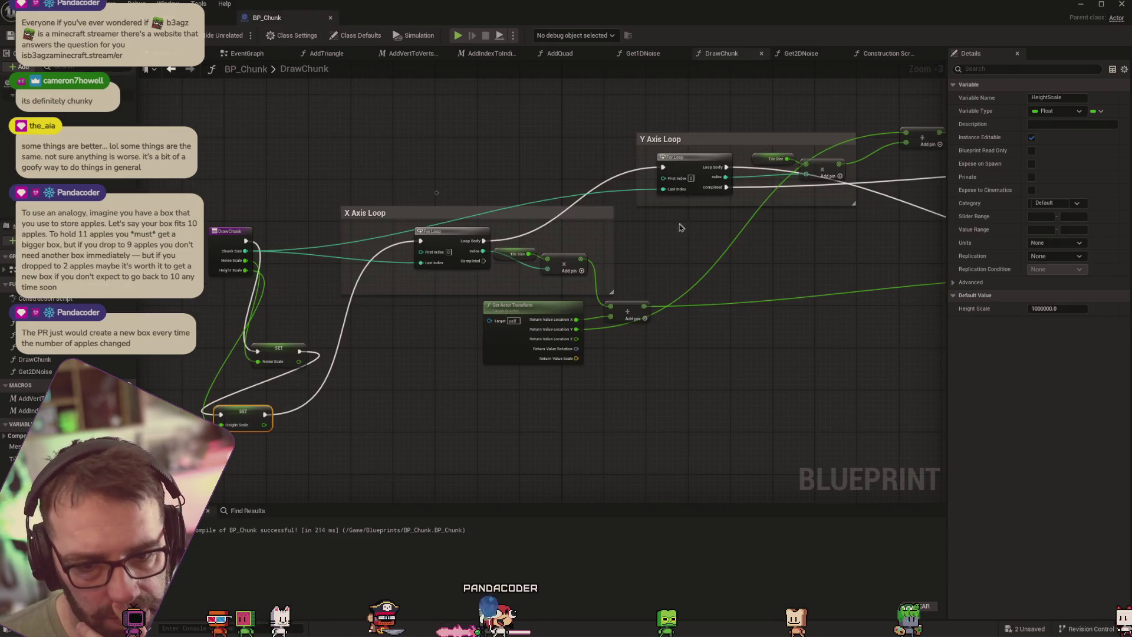
Pan to the DrawChunk loop nodes and inspect the TileSize variable and X Axis Loop comment
mouse_move(696, 246)
left_mouse_down()
mouse_move(632, 263)
mouse_move(678, 258)
left_mouse_up()
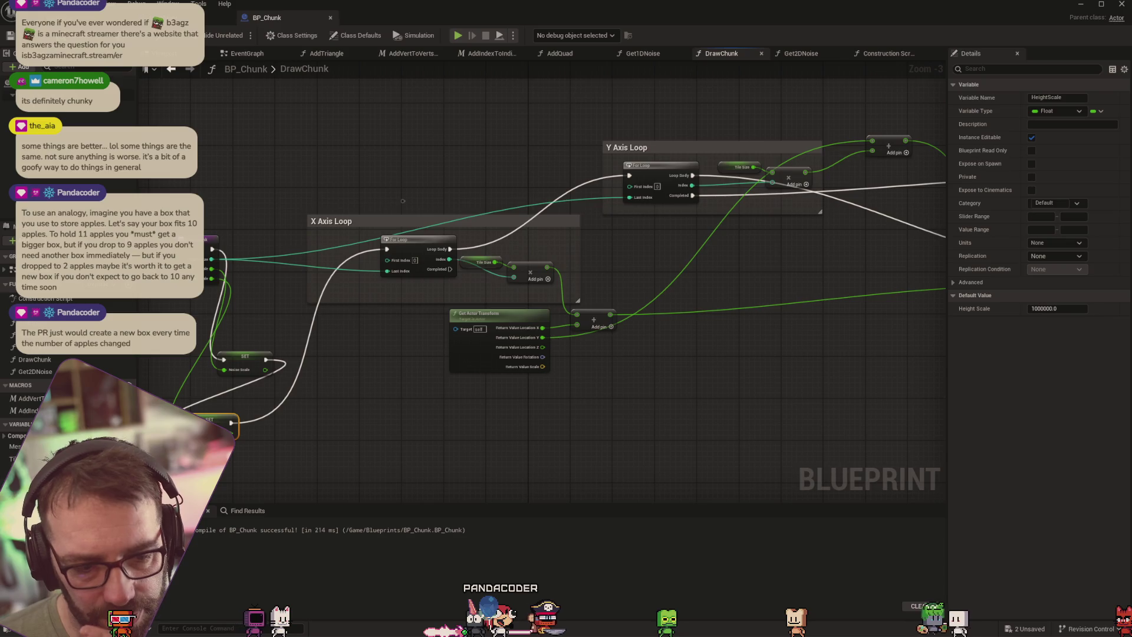
left_click(12, 459)
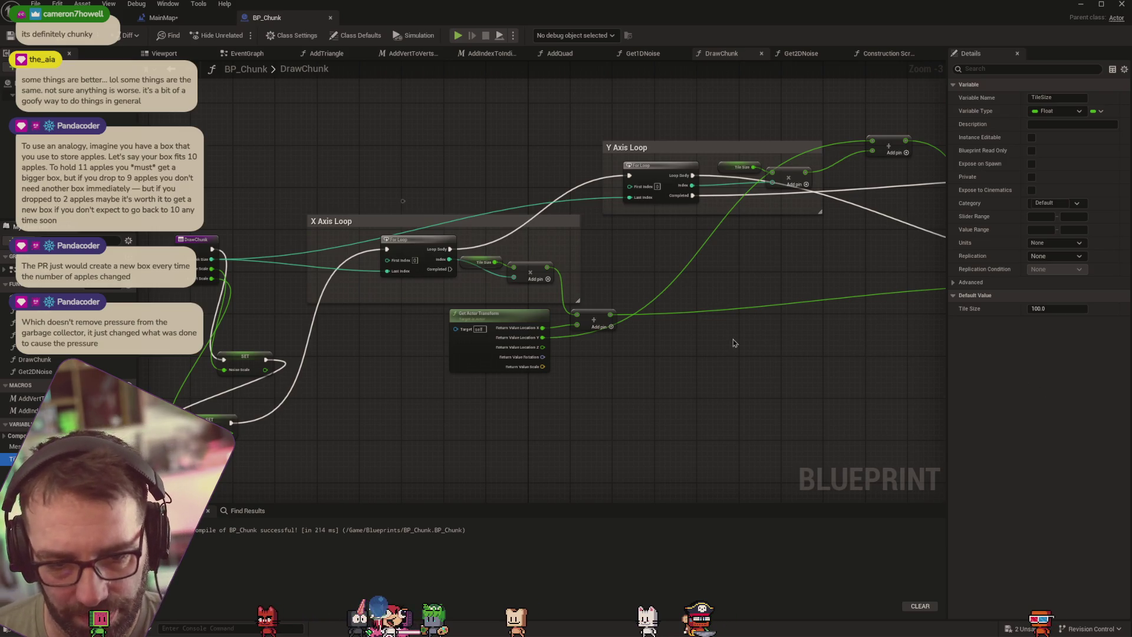
left_click(501, 221)
left_click(371, 184)
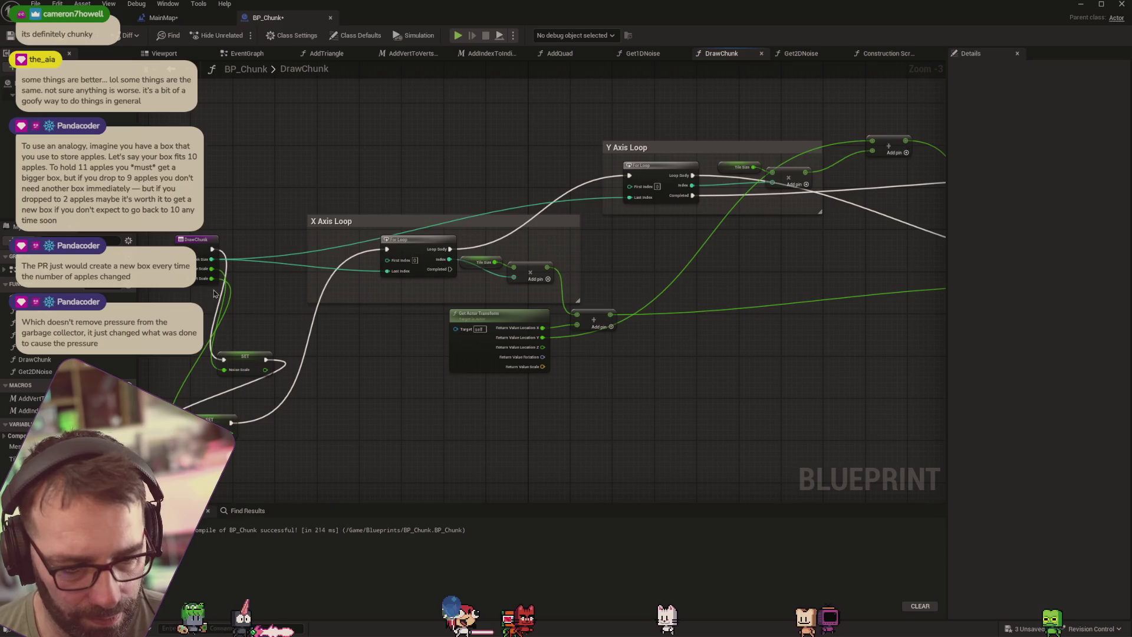
Review the Y Axis Loop and quad nodes, then go back to the Level Blueprint event graph
mouse_move(702, 335)
left_mouse_down()
mouse_move(556, 363)
mouse_move(686, 358)
mouse_move(513, 368)
mouse_move(385, 353)
mouse_move(425, 344)
mouse_move(517, 352)
left_mouse_up()
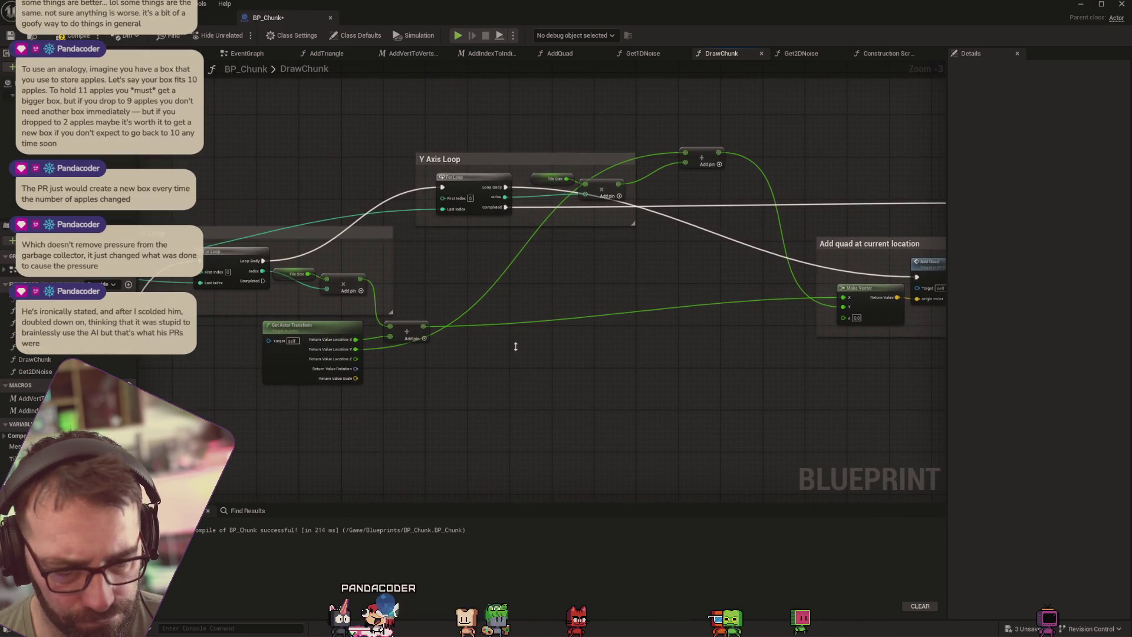
right_click(518, 353)
key("Escape")
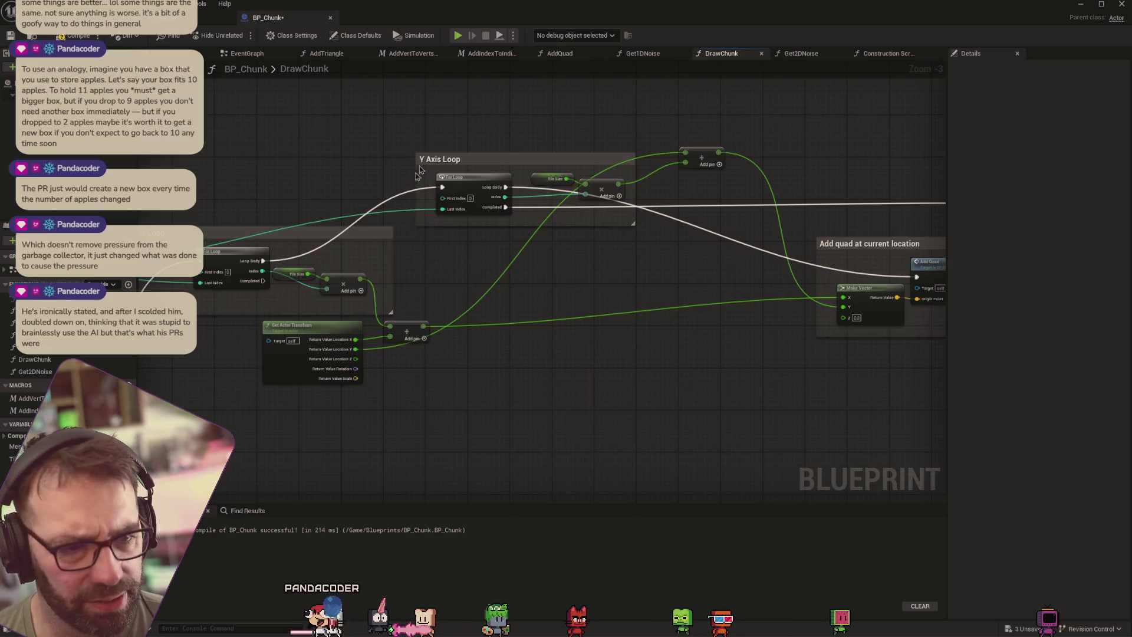
key("ctrl+Tab")
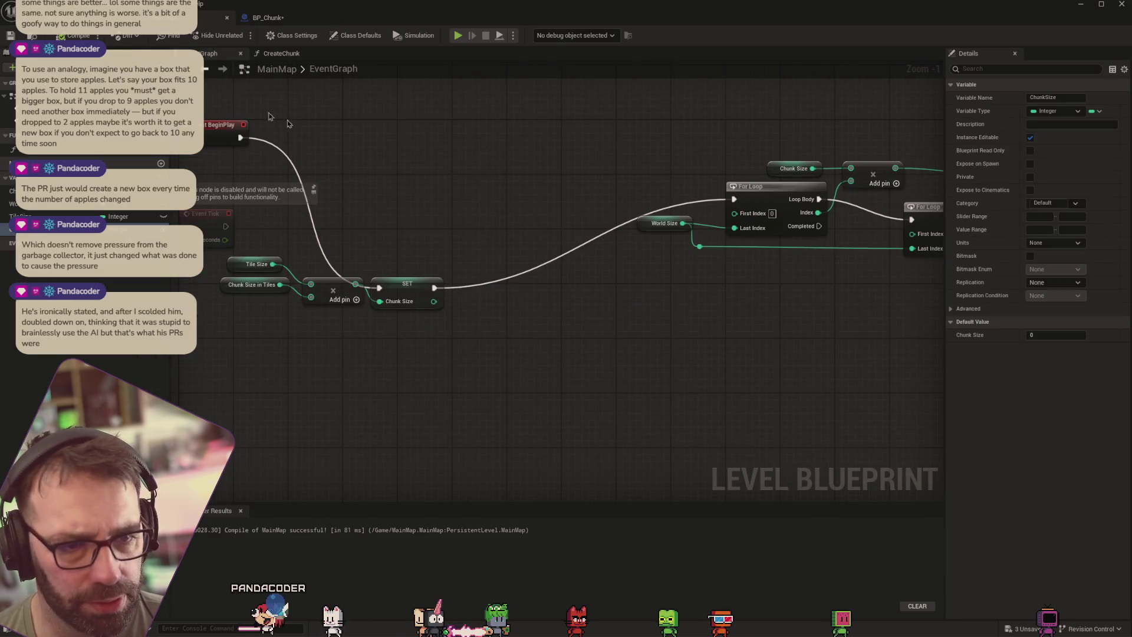
Rename the WorldSize variable to WorldSizeInChunks, then switch to the browser window
mouse_move(556, 300)
left_mouse_down()
mouse_move(538, 291)
mouse_move(366, 313)
mouse_move(630, 295)
mouse_move(340, 305)
left_mouse_up()
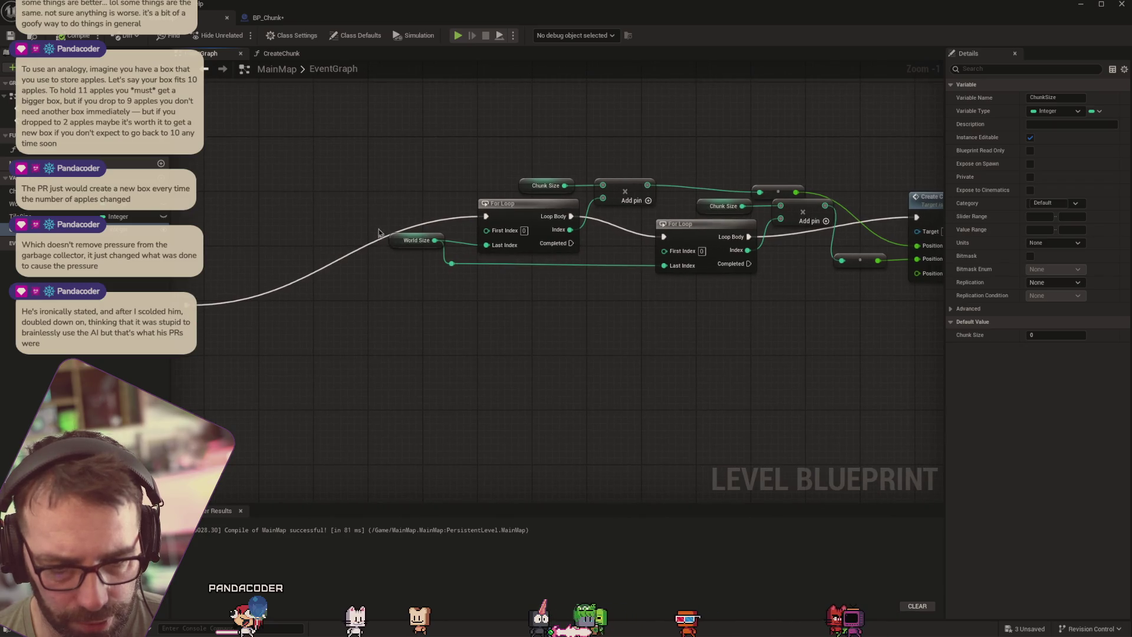
left_click(42, 204)
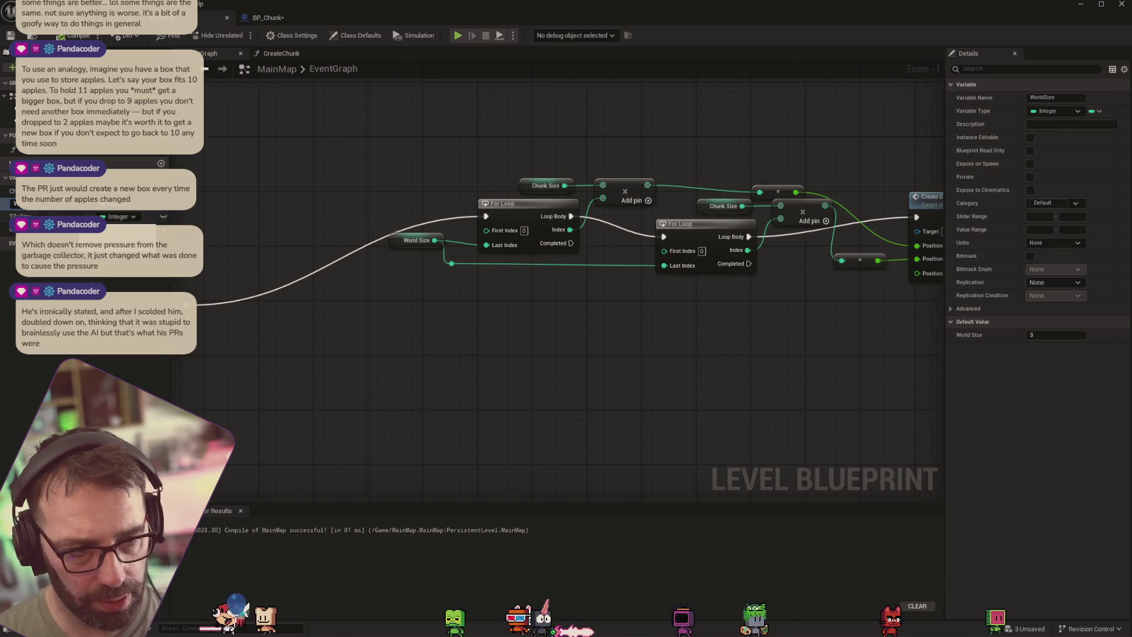
type("InChunks")
key("Return")
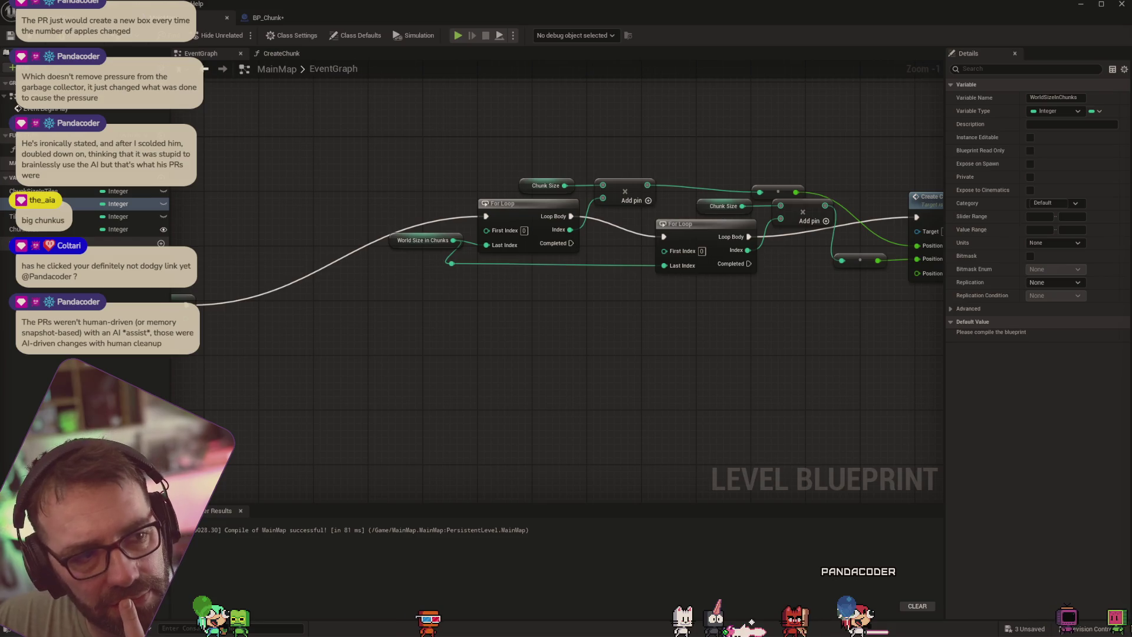
key("alt+Tab")
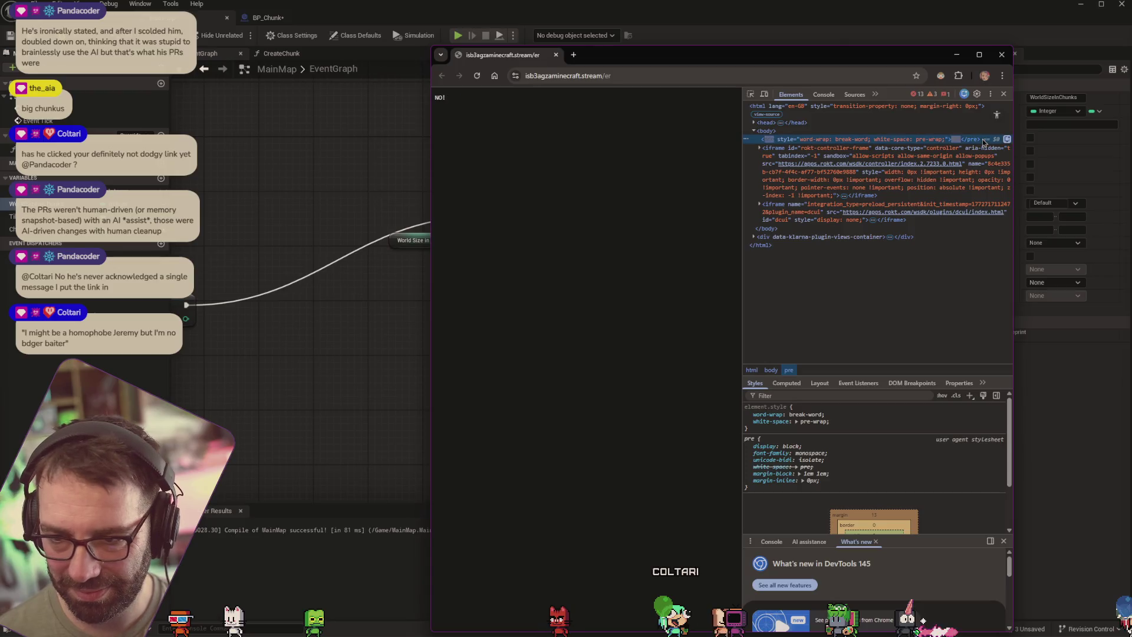
Close Chrome's developer tools panel
left_click(1004, 94)
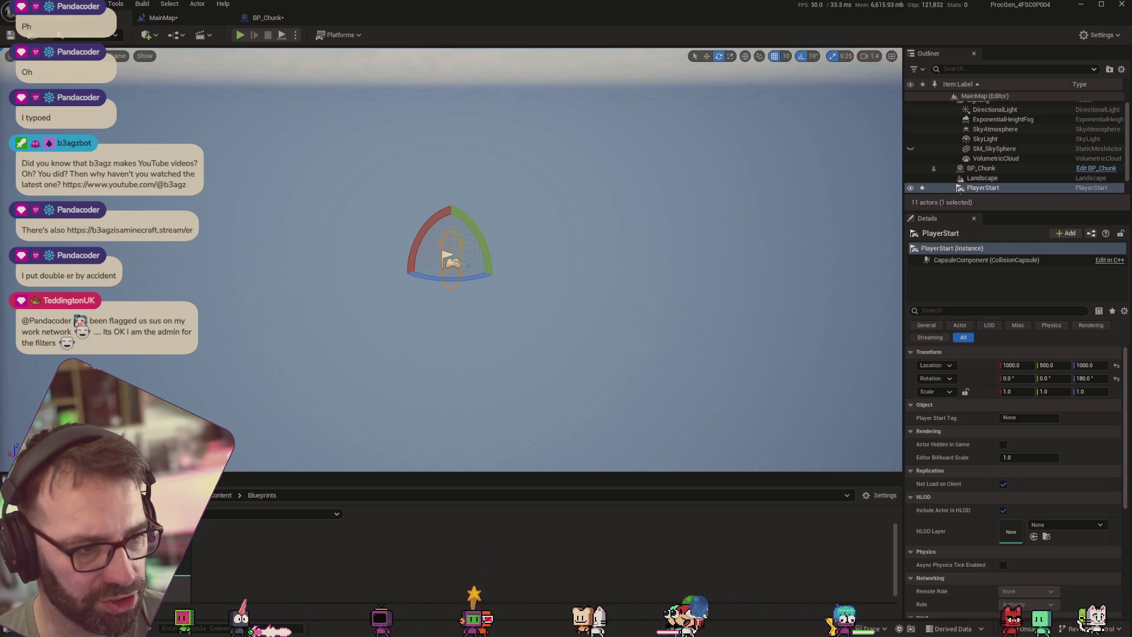
Play the level, eject from the player, and fly the camera over the terrain chunks
left_click(241, 35)
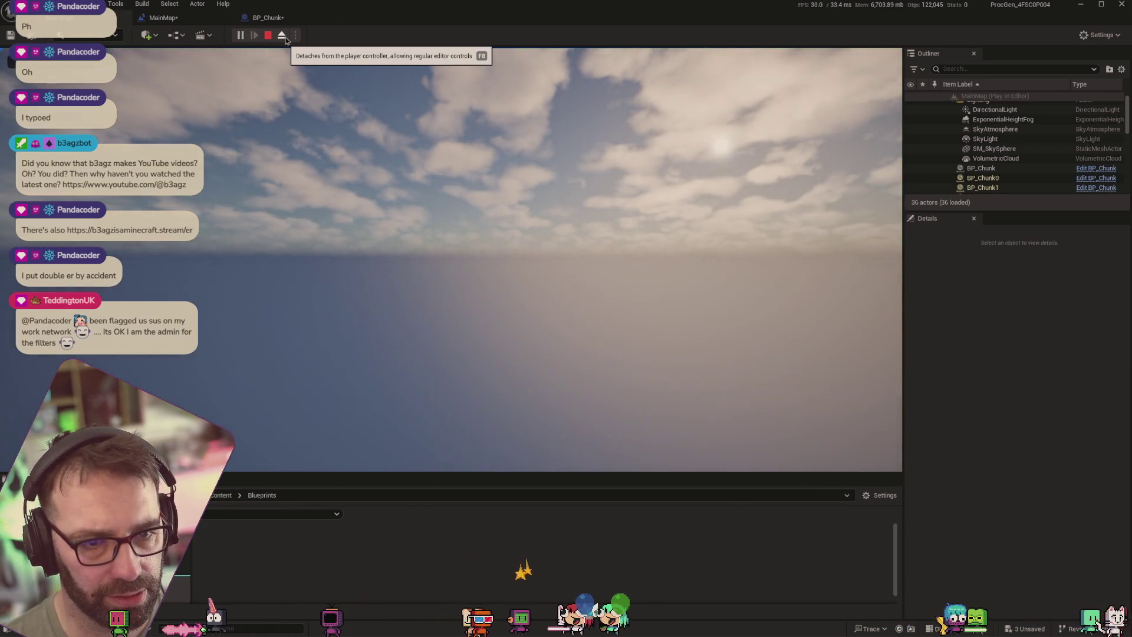
left_click(282, 36)
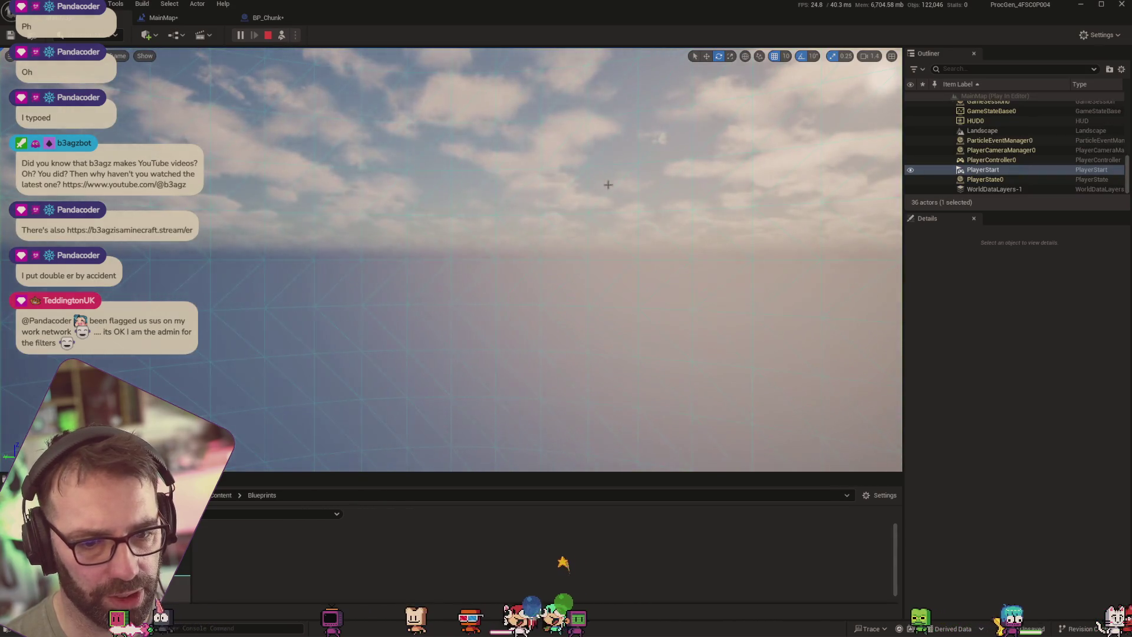
mouse_move(579, 222)
left_mouse_down()
mouse_move(507, 189)
mouse_move(484, 192)
left_mouse_up()
scroll(508, 189, "down", 10)
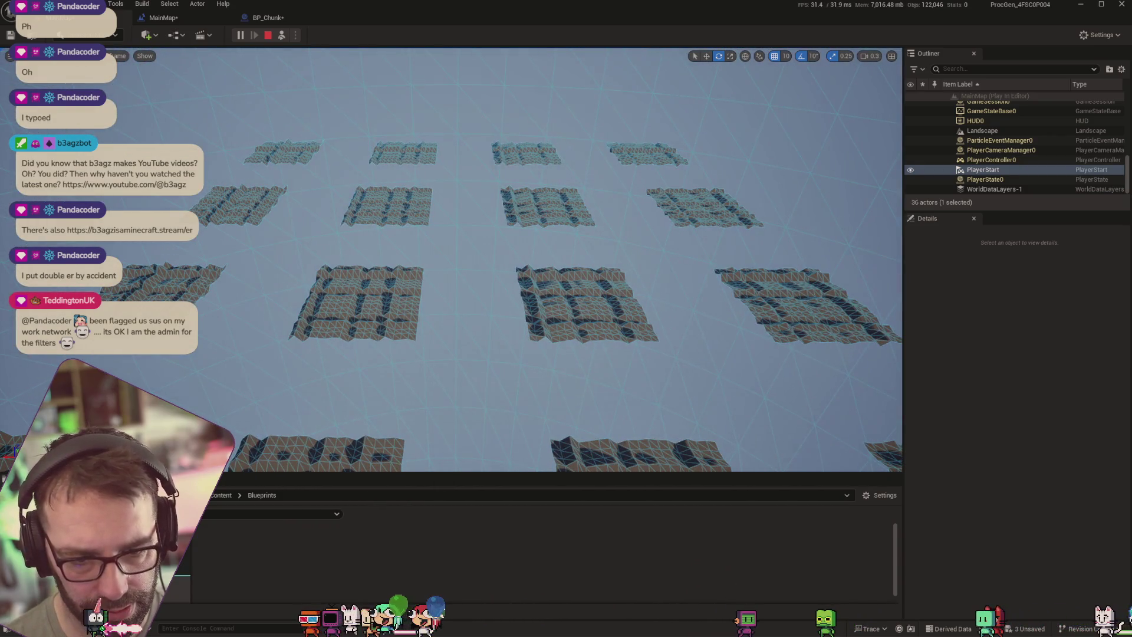
Compare several chunks' grid locations, including BP_Chunk1 and BP_Chunk5, then stop and open BP_Chunk
left_click(378, 300)
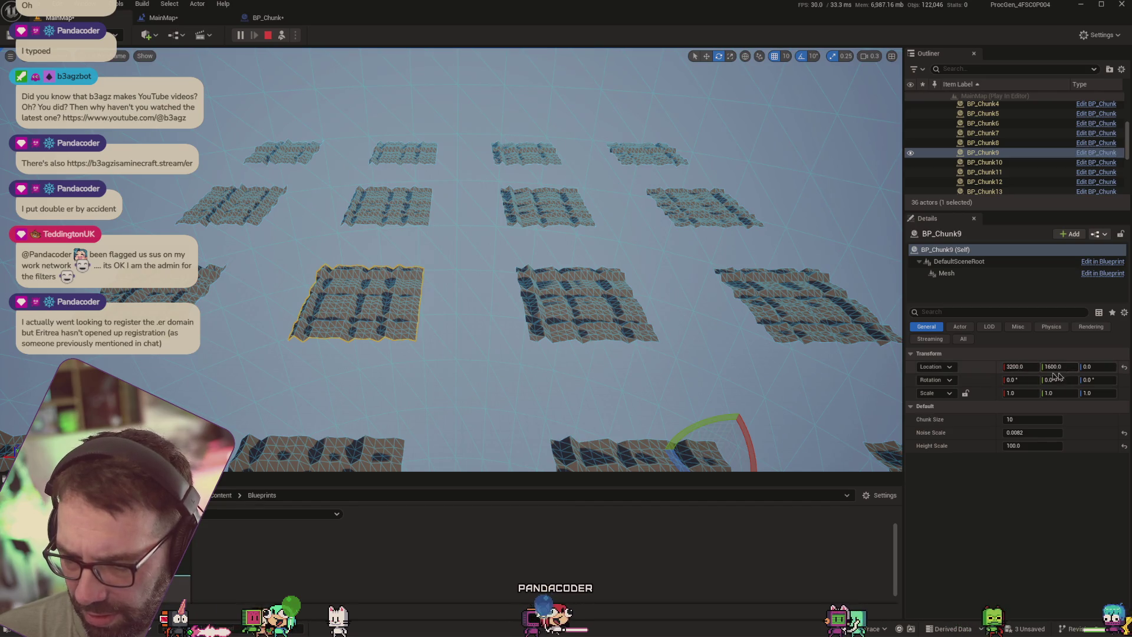
left_click(236, 327)
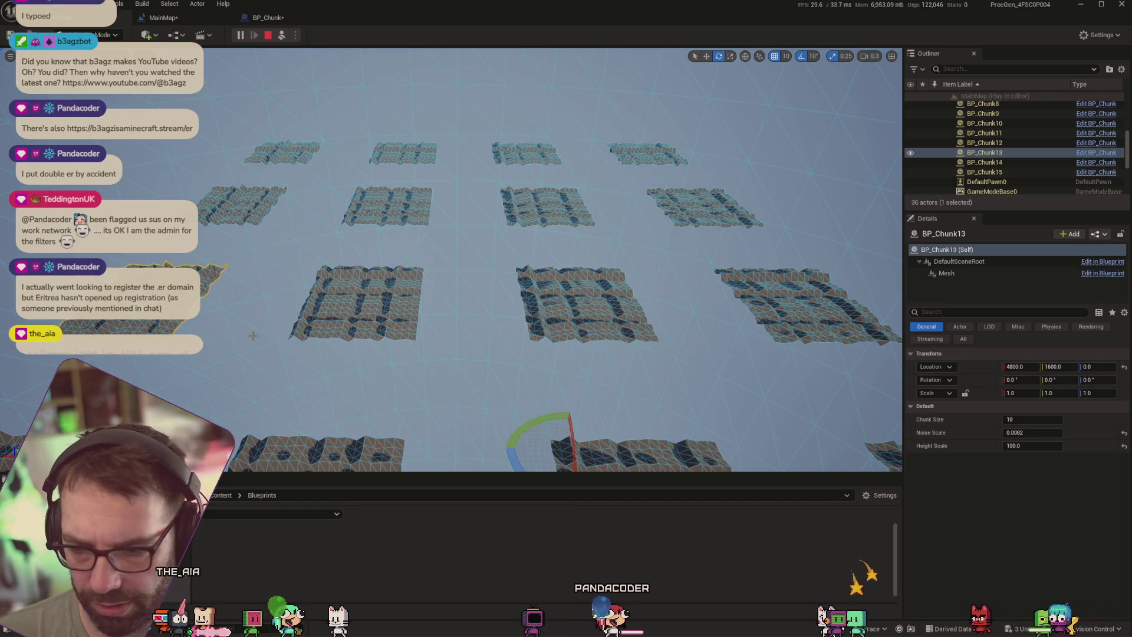
left_click(720, 322)
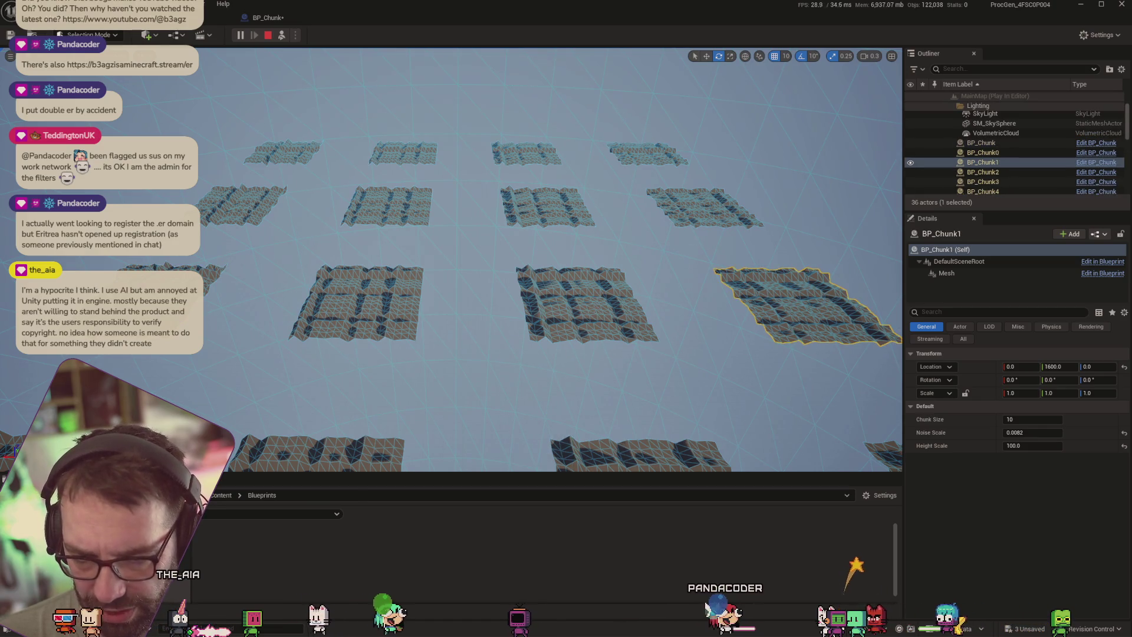
left_click(583, 304)
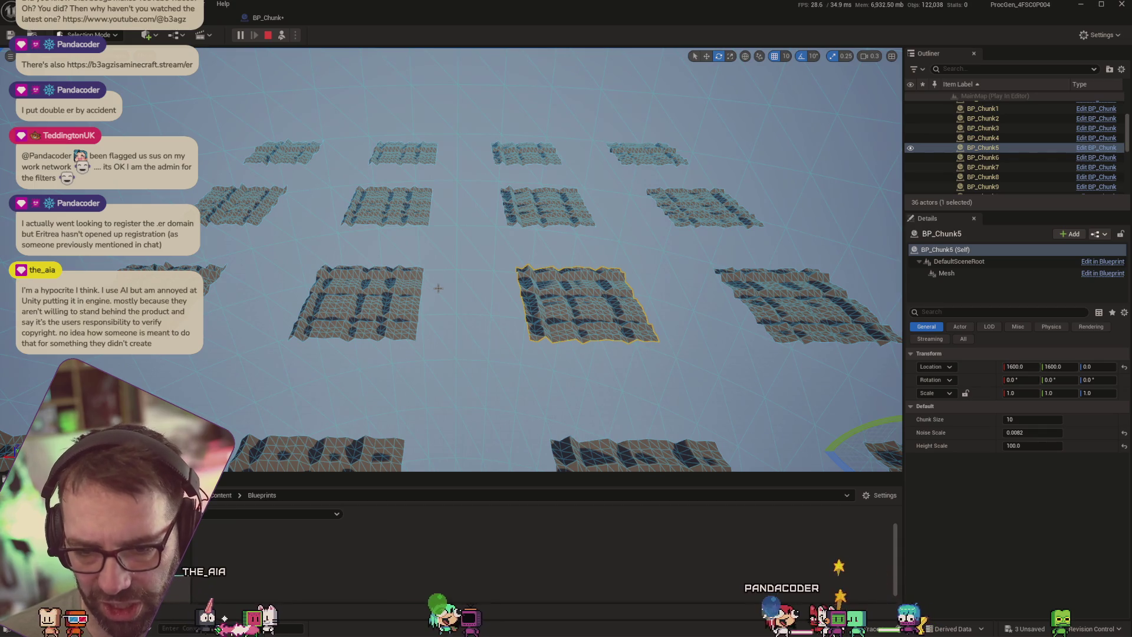
mouse_move(710, 275)
left_mouse_down()
mouse_move(696, 275)
mouse_move(710, 274)
left_mouse_up()
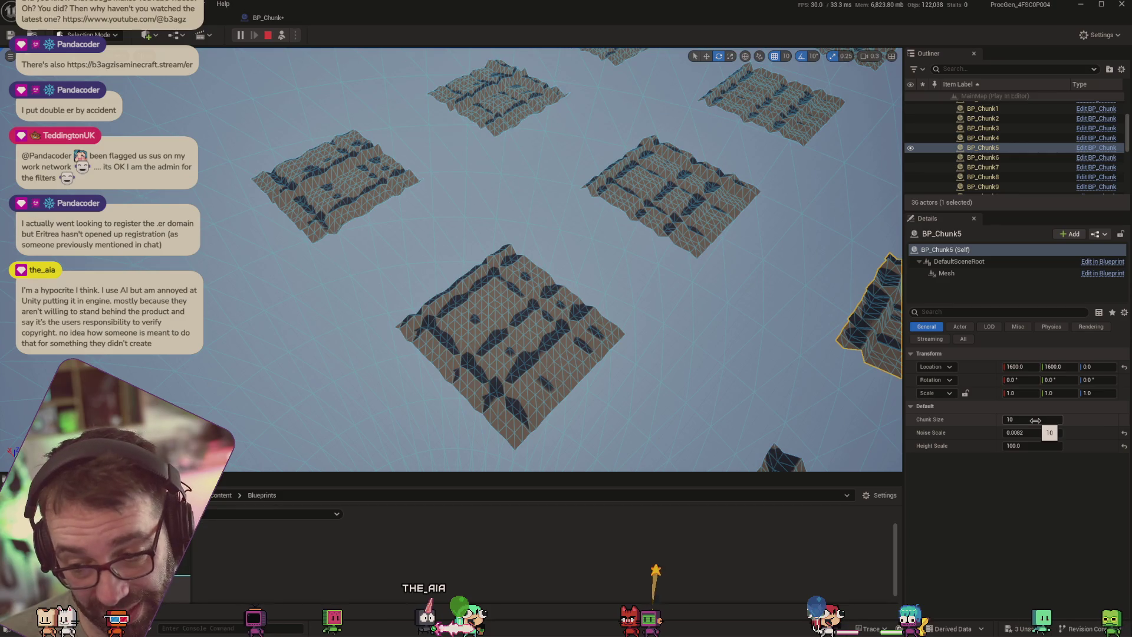
left_click(267, 36)
left_click(268, 17)
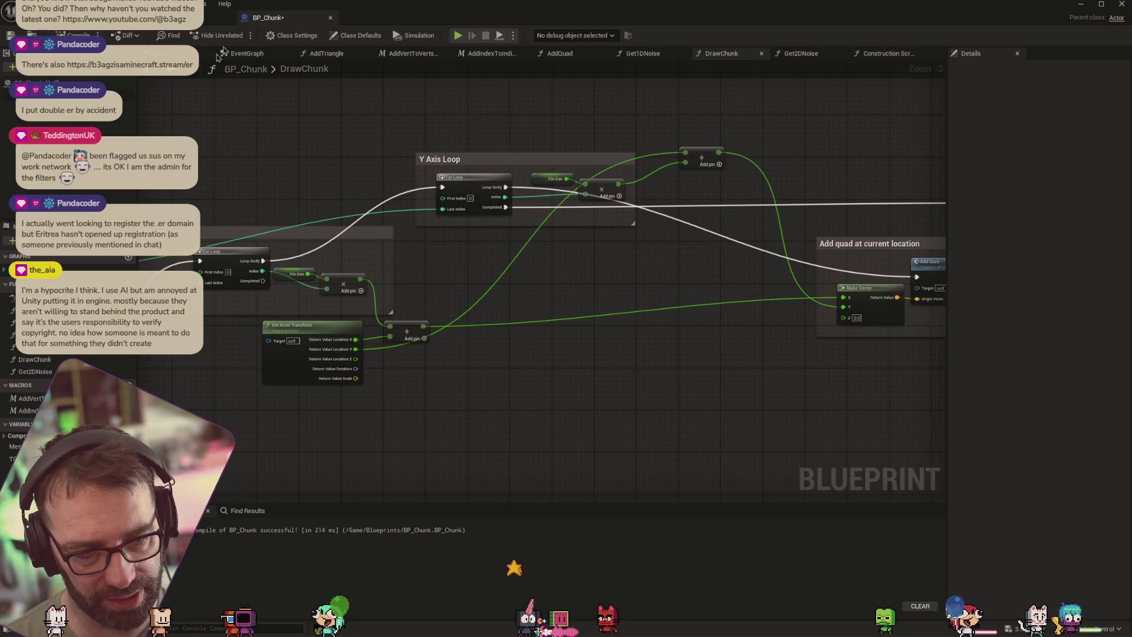
left_click(189, 17)
left_click(94, 17)
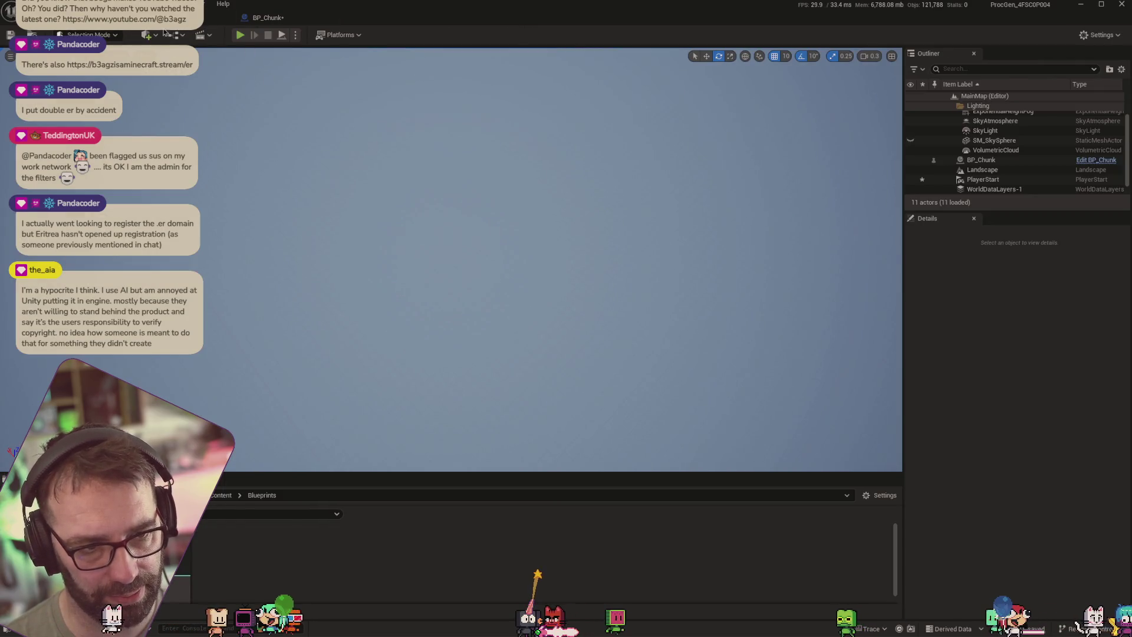
left_click(189, 17)
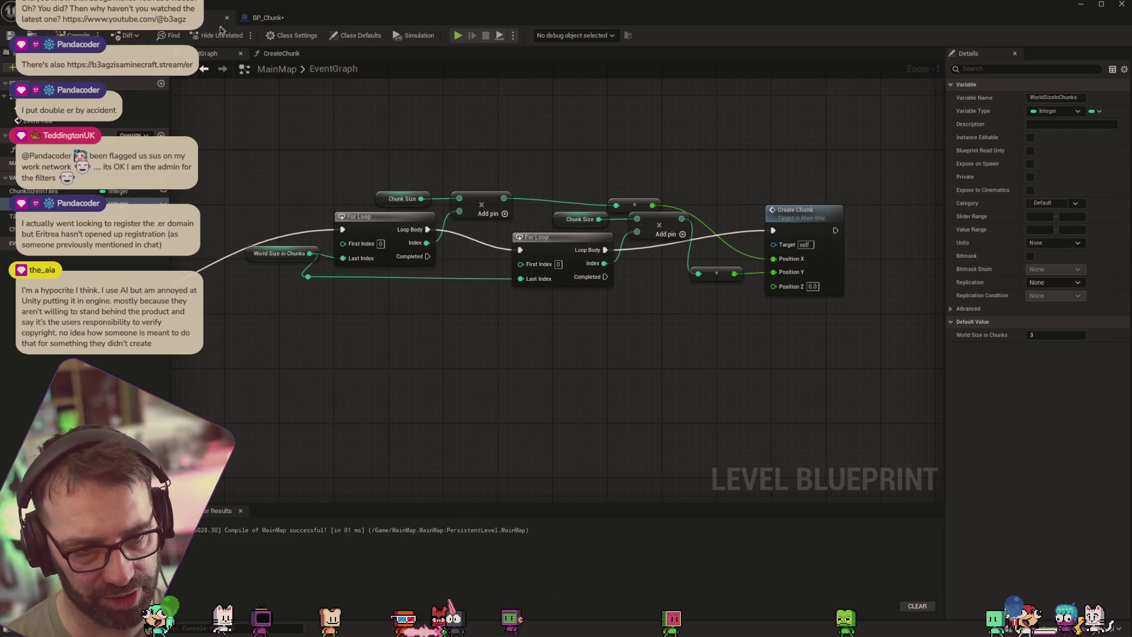
left_click(266, 19)
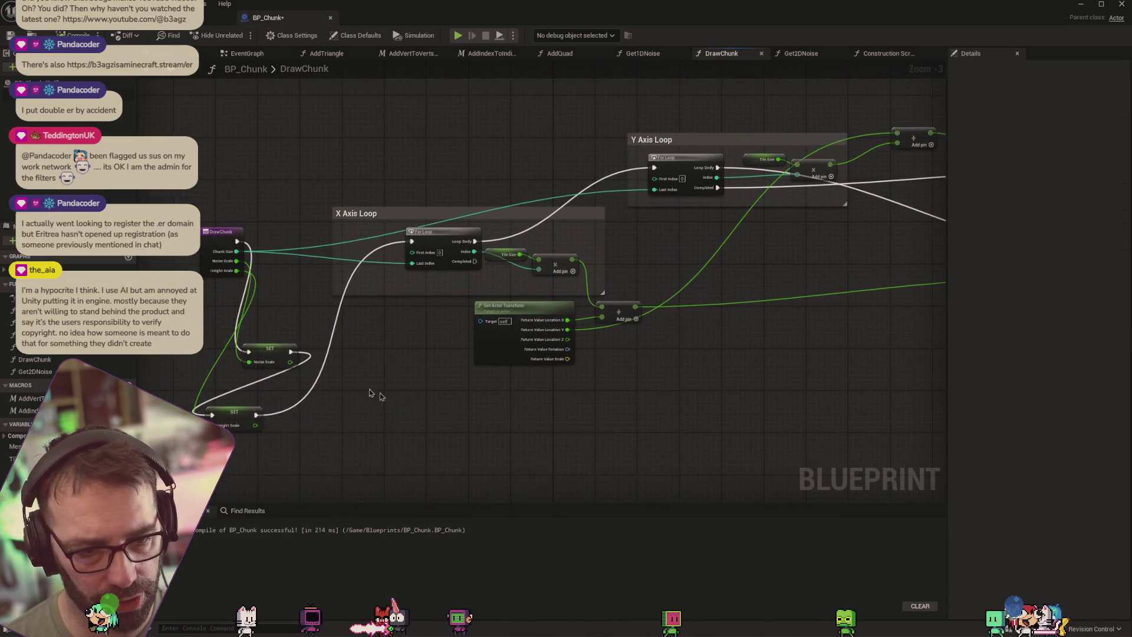
left_click(241, 260)
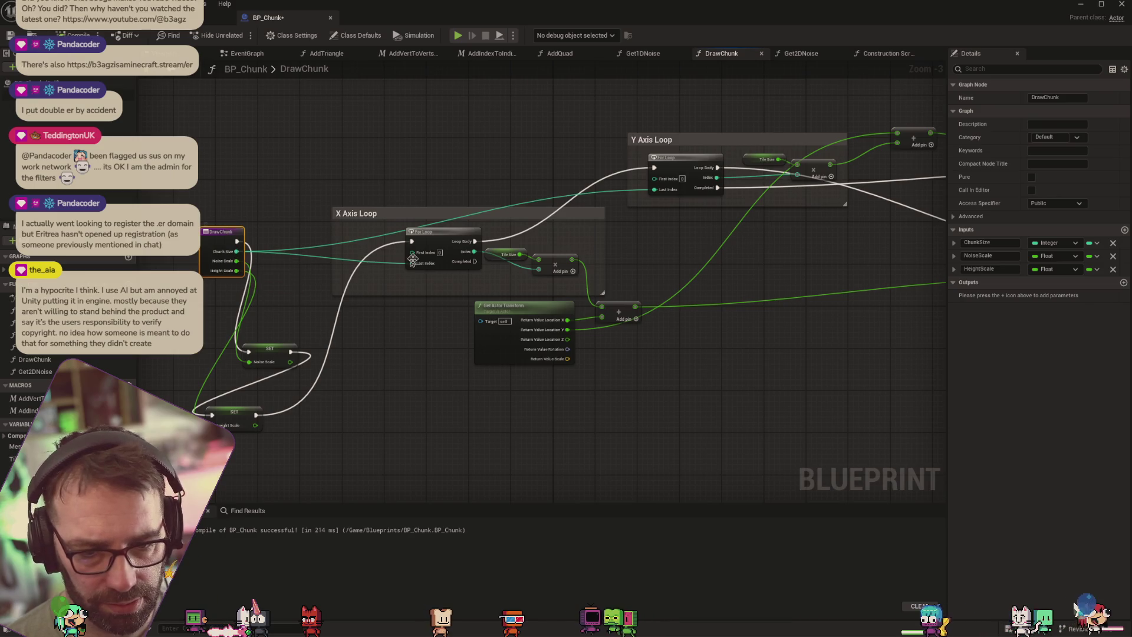
mouse_move(799, 248)
left_mouse_down()
mouse_move(705, 257)
mouse_move(807, 252)
left_mouse_up()
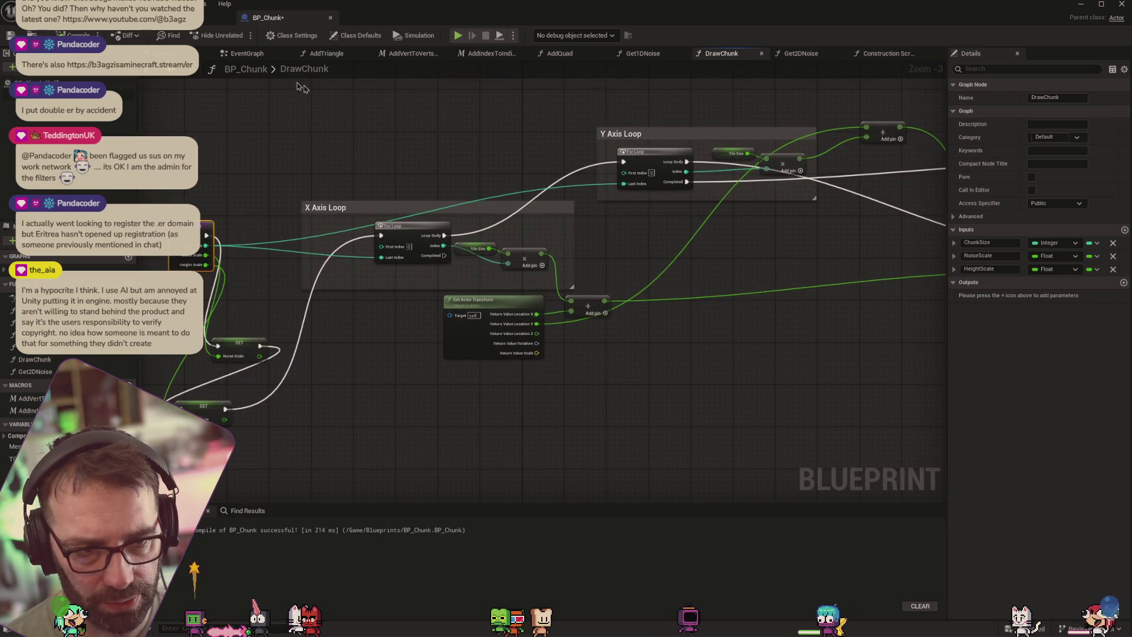
left_click(189, 18)
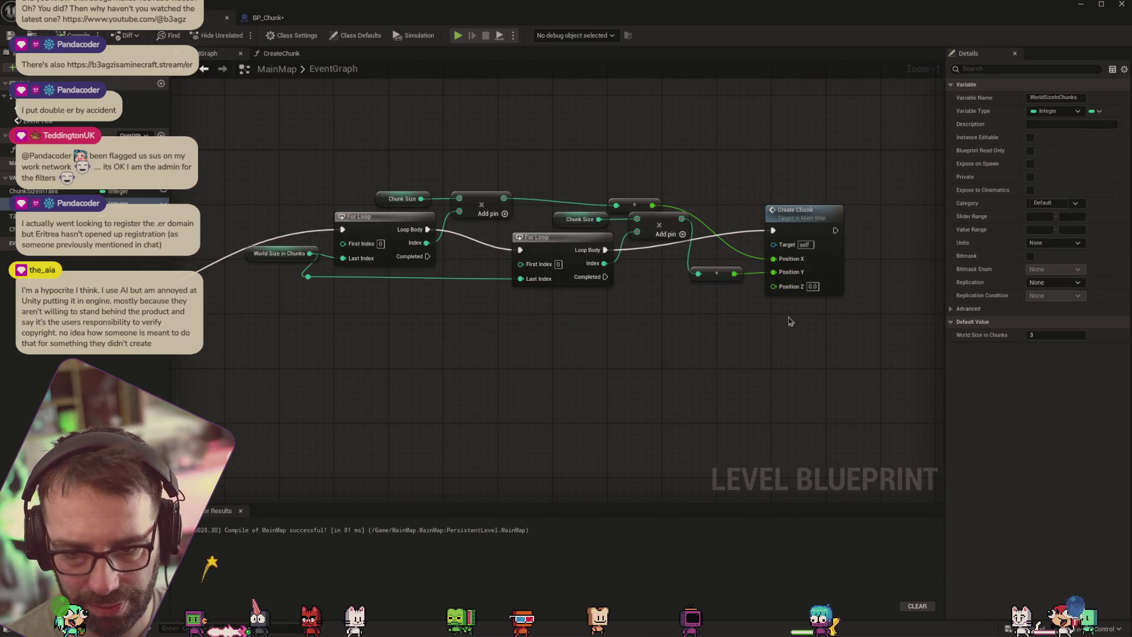
left_click(289, 55)
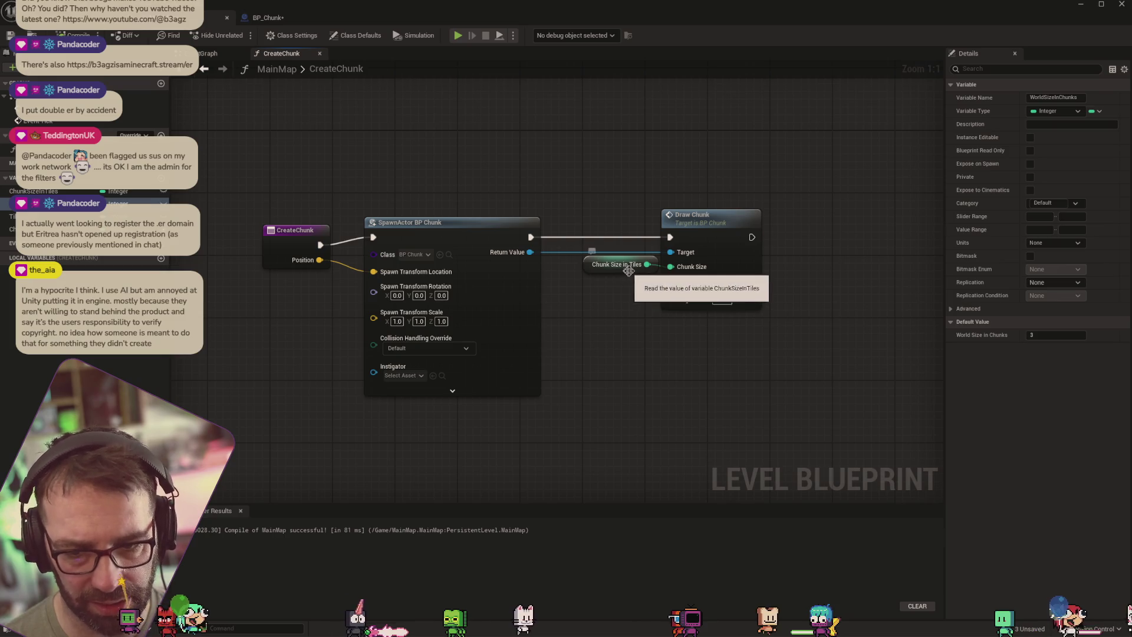
key("ctrl+Tab")
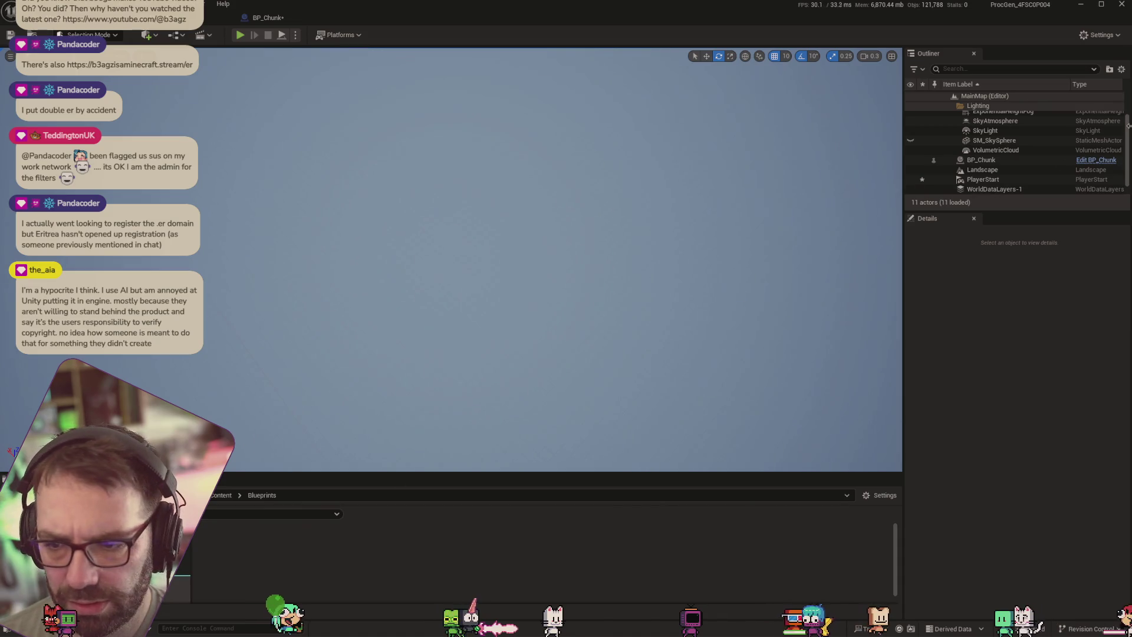
left_click(991, 161)
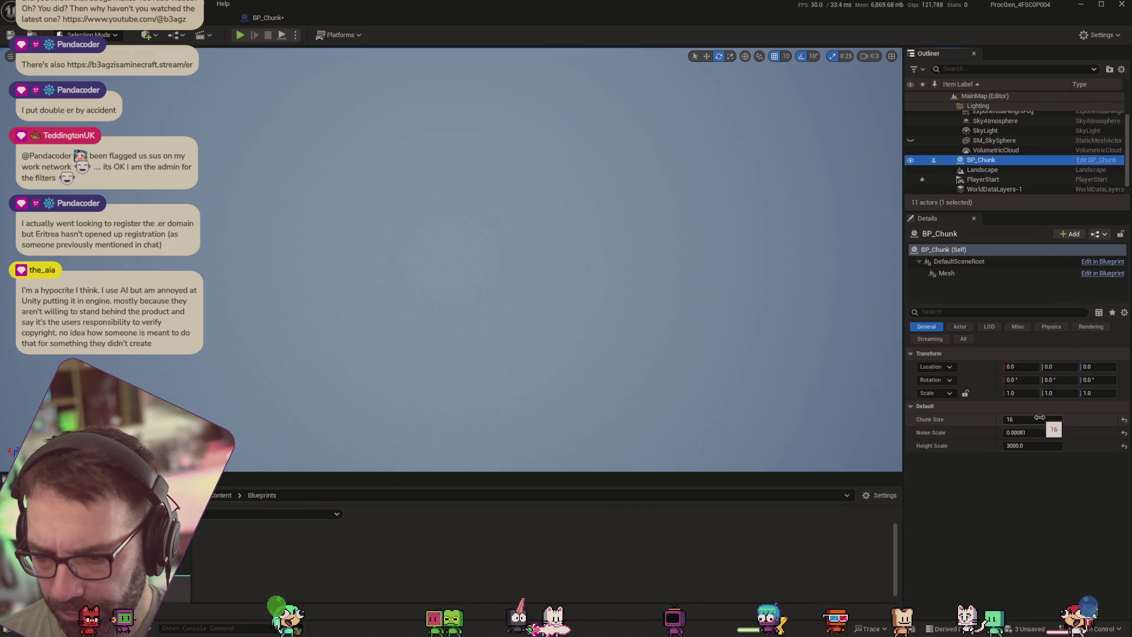
left_click(268, 18)
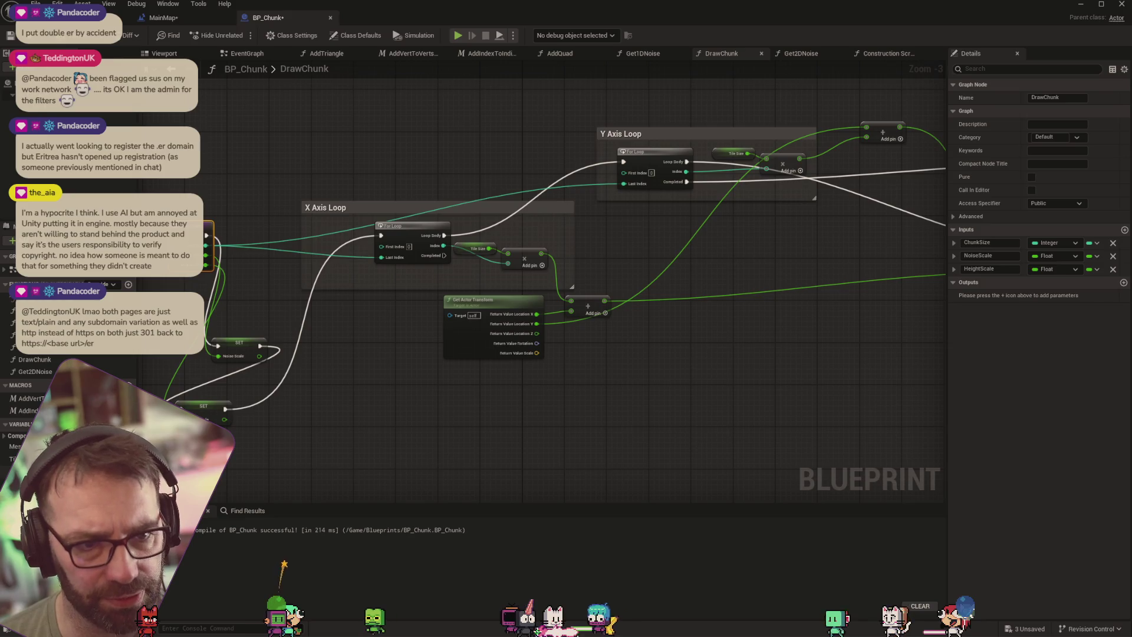
Delete the NoiseScale and HeightScale variables, confirming removal of their in-use nodes
left_click(24, 473)
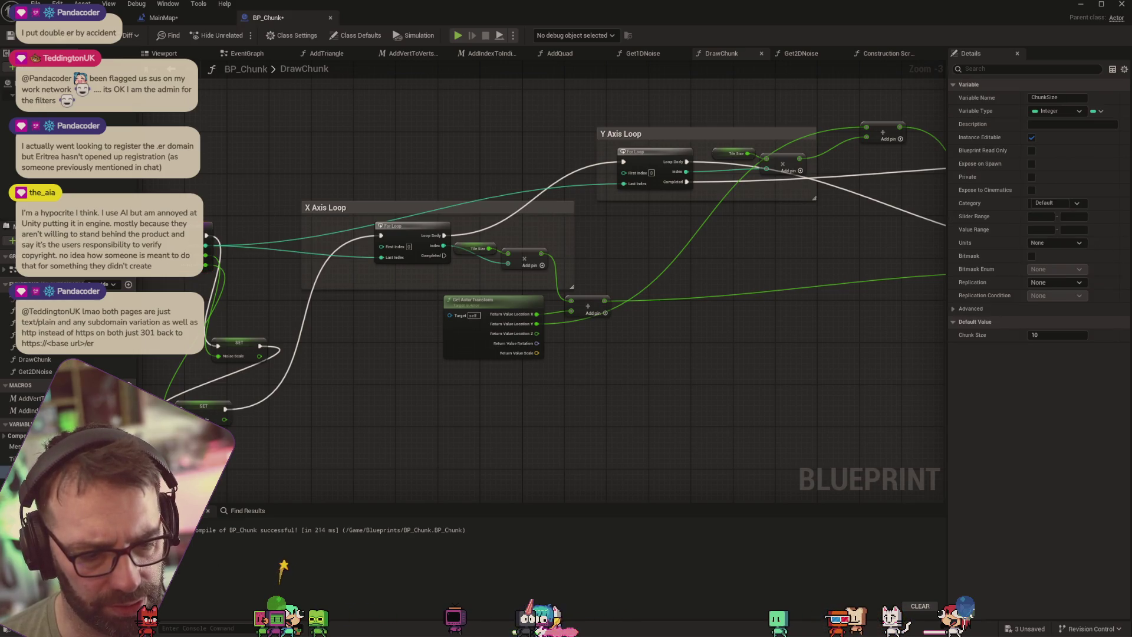
key("Delete")
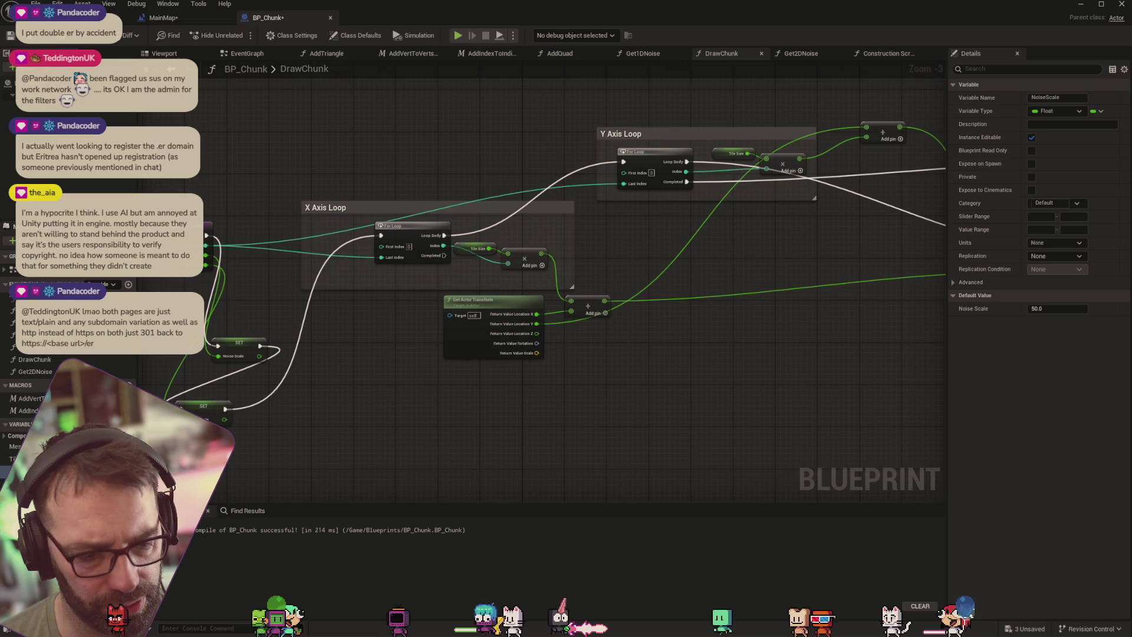
key("Delete")
key("Return")
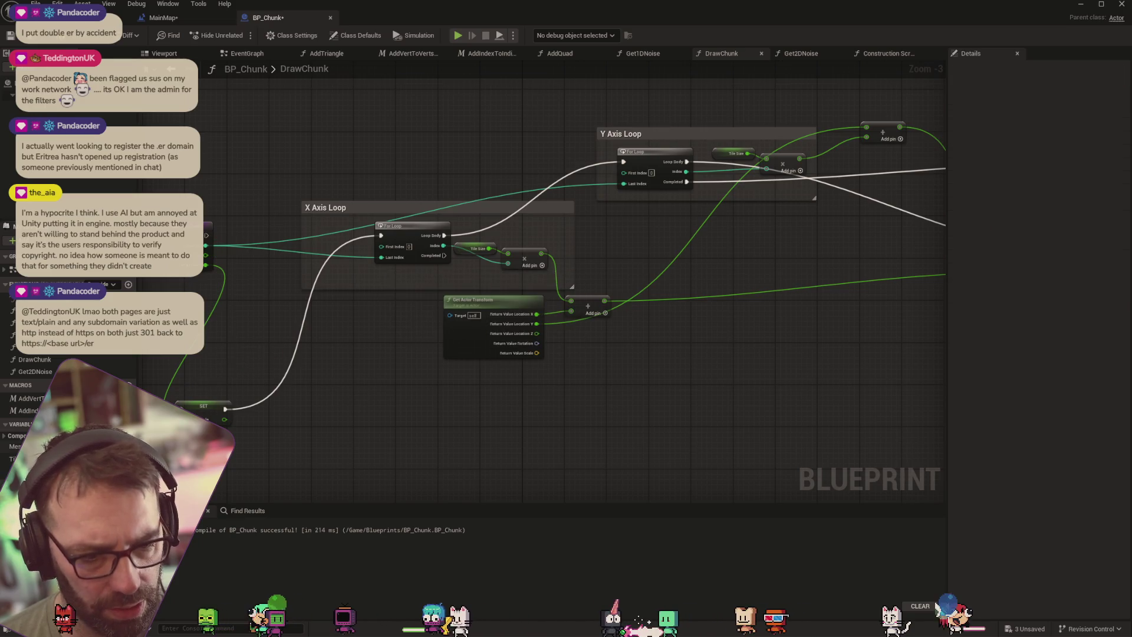
key("Delete")
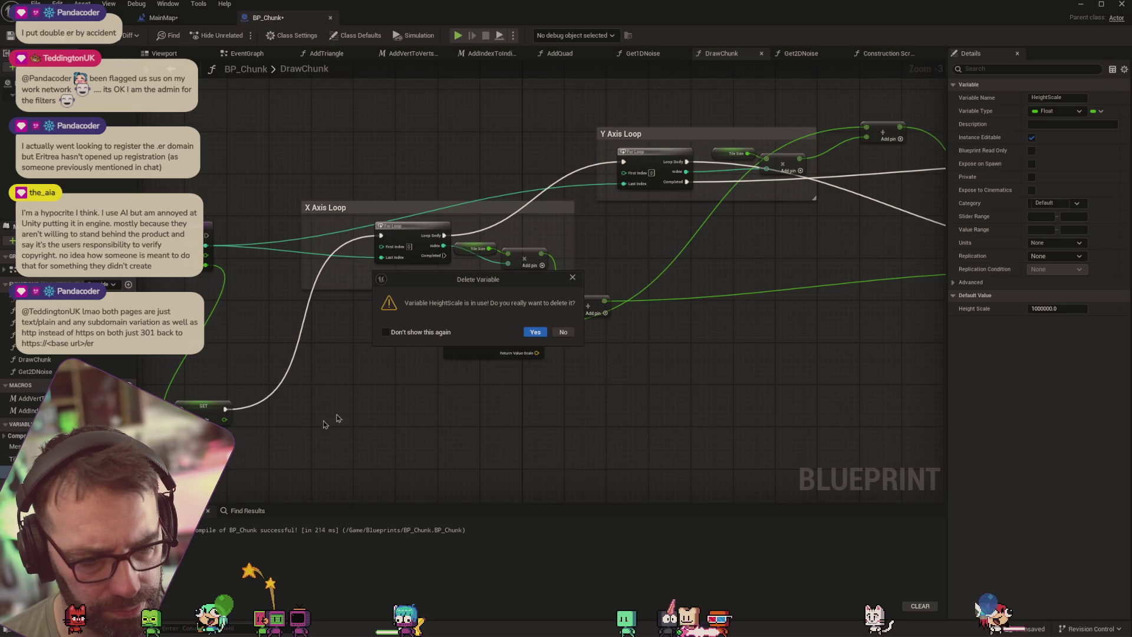
key("Return")
Delete the TileSize variable and select the DrawChunk entry node
left_click(17, 459)
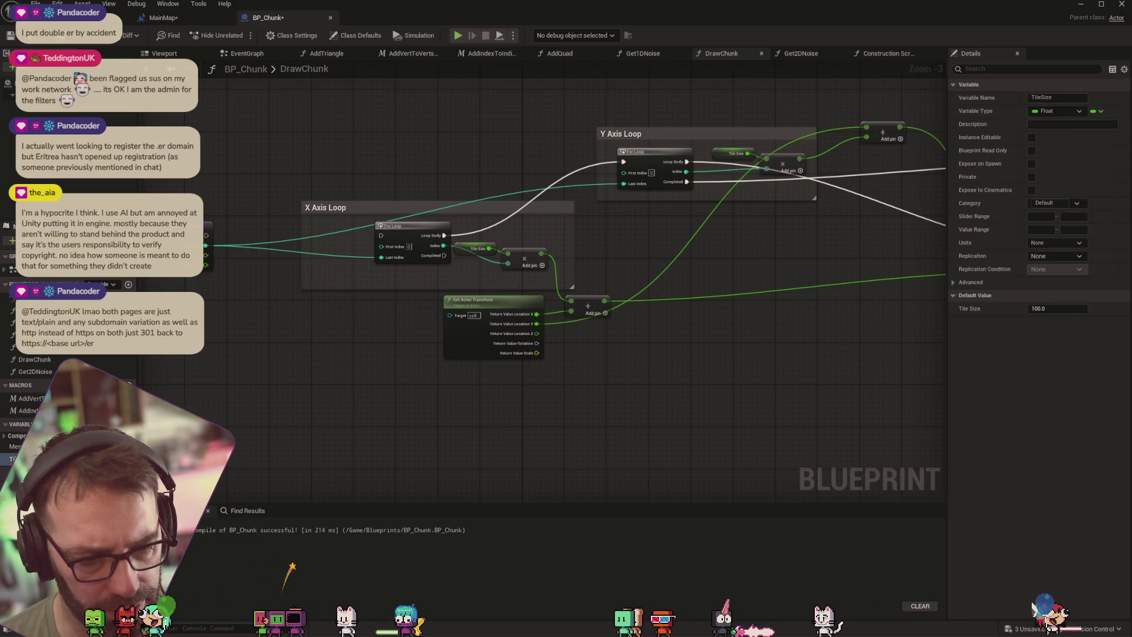
key("Delete")
left_click(530, 333)
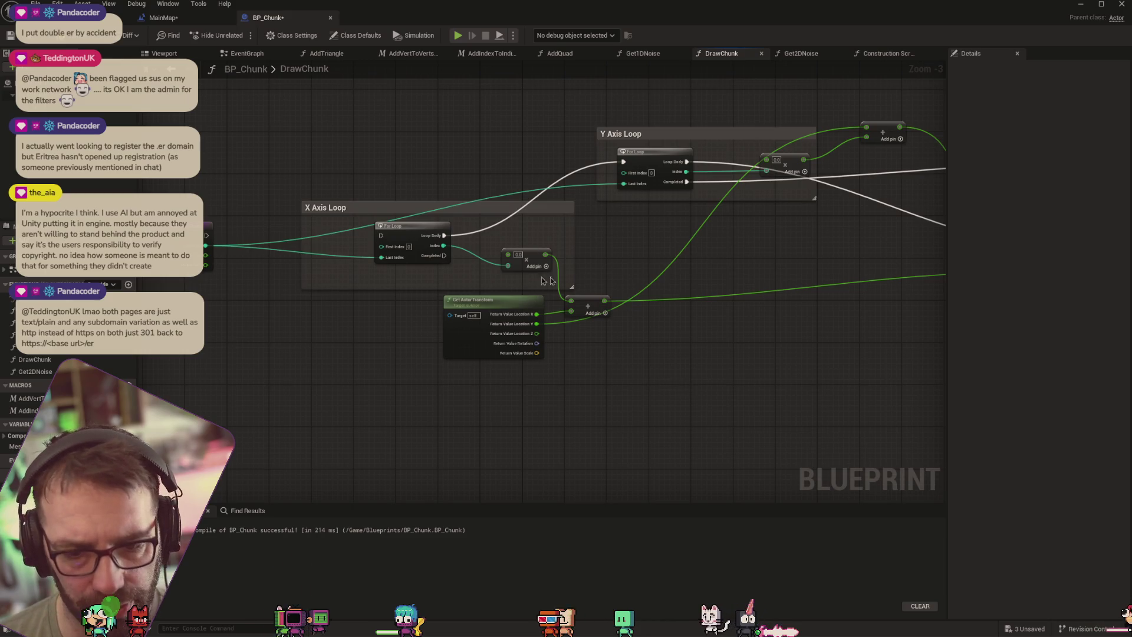
left_click(210, 236)
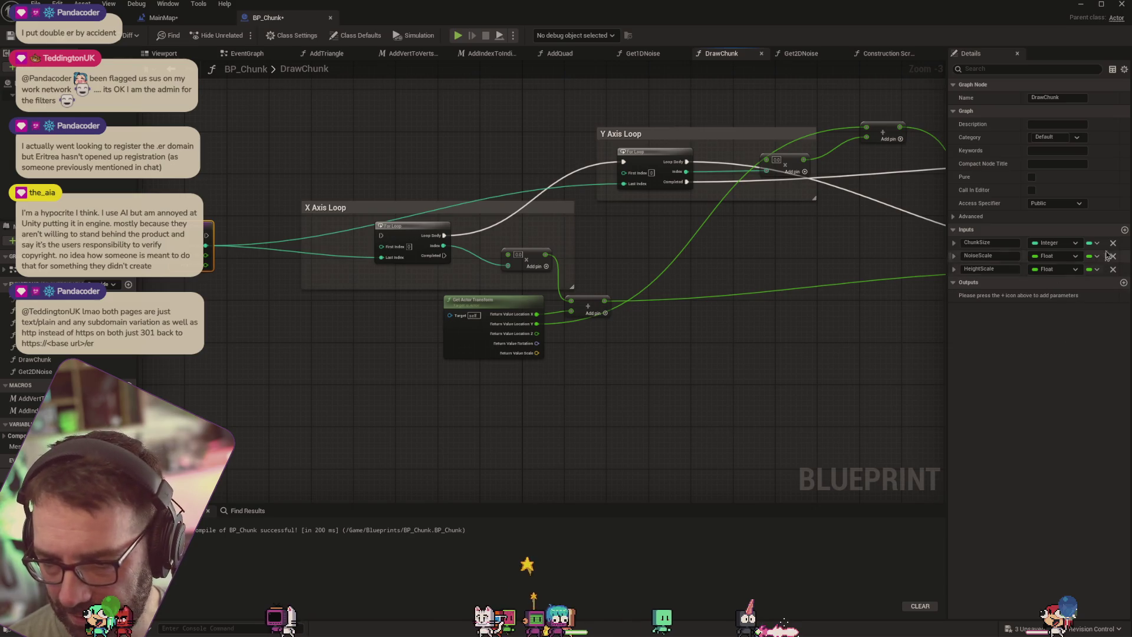
Add a new Float input named TileSize to the DrawChunk function
left_click(1124, 230)
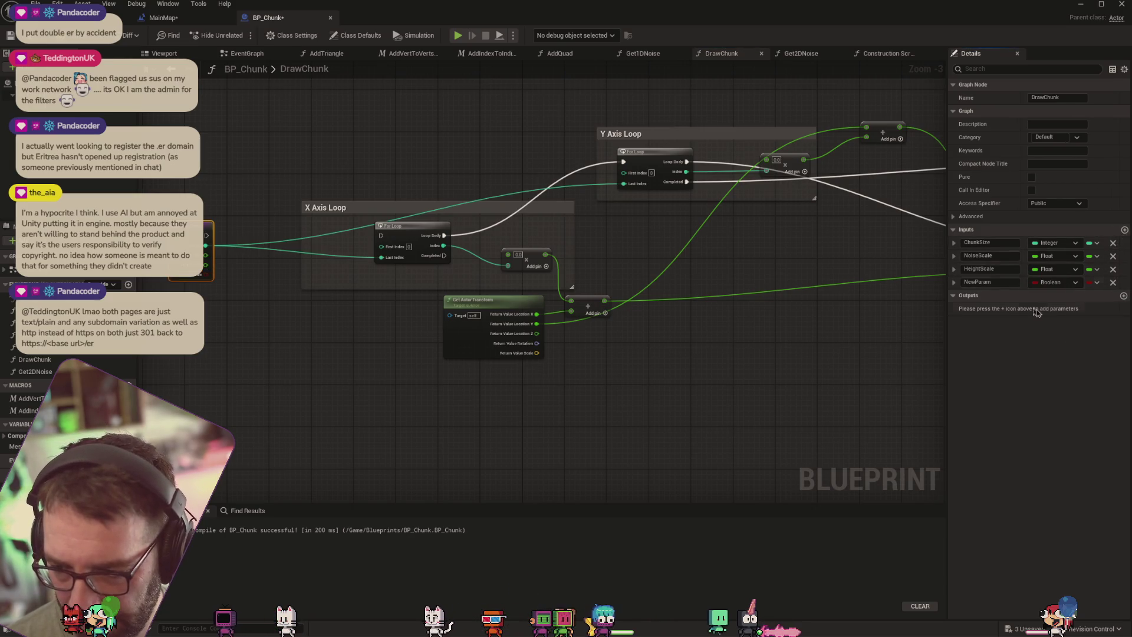
left_click(990, 282)
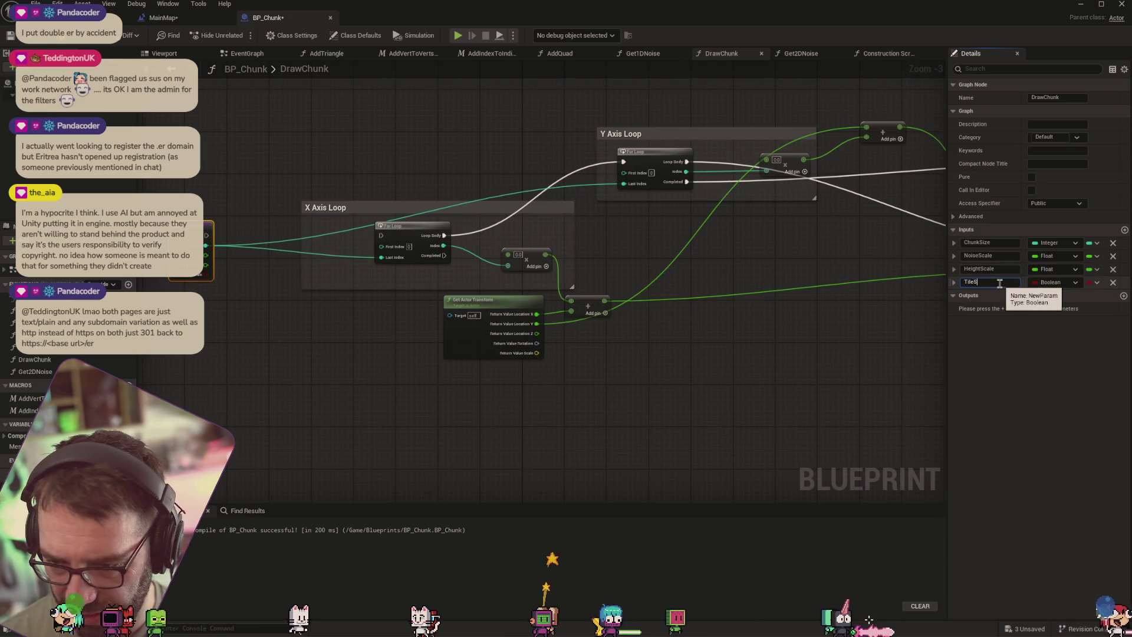
type("TileSize")
left_click(1056, 282)
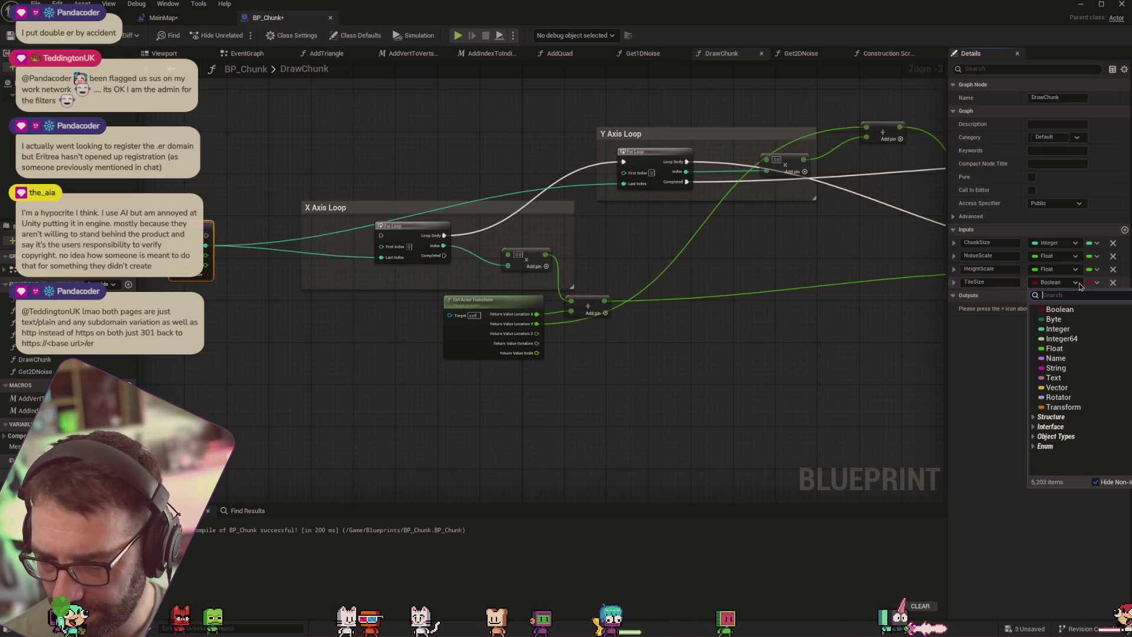
left_click(1046, 349)
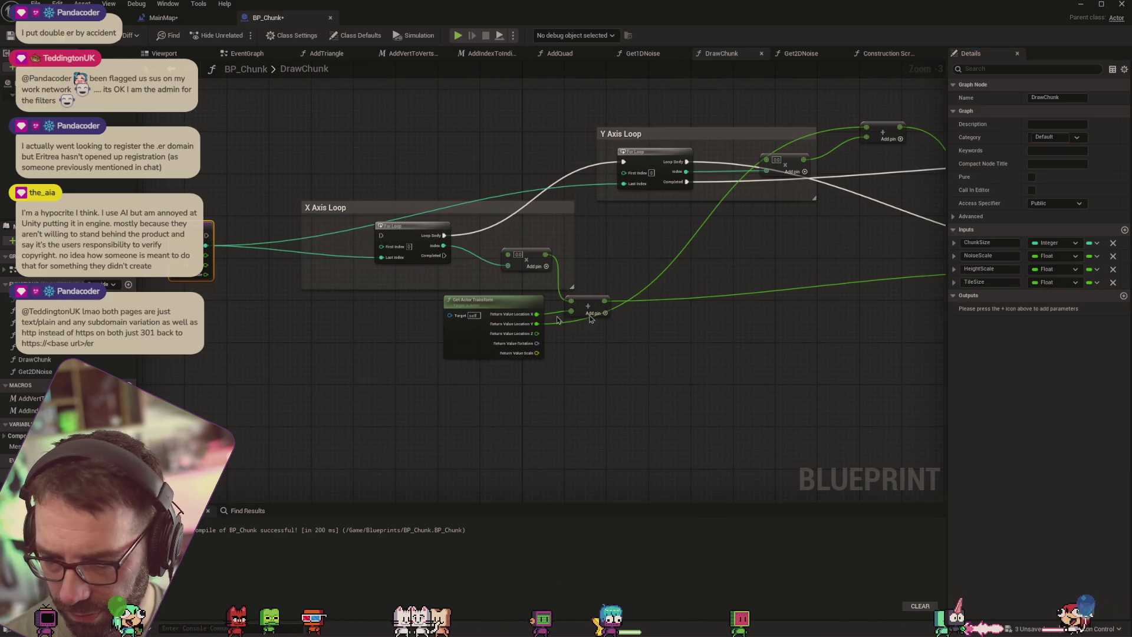
Wire TileSize into the X-loop and Y-loop multiply nodes, then save BP_Chunk
mouse_move(205, 275)
left_mouse_down()
mouse_move(284, 290)
mouse_move(507, 264)
left_mouse_up()
mouse_move(206, 275)
left_mouse_down()
mouse_move(590, 183)
mouse_move(680, 235)
mouse_move(809, 174)
mouse_move(766, 165)
left_mouse_up()
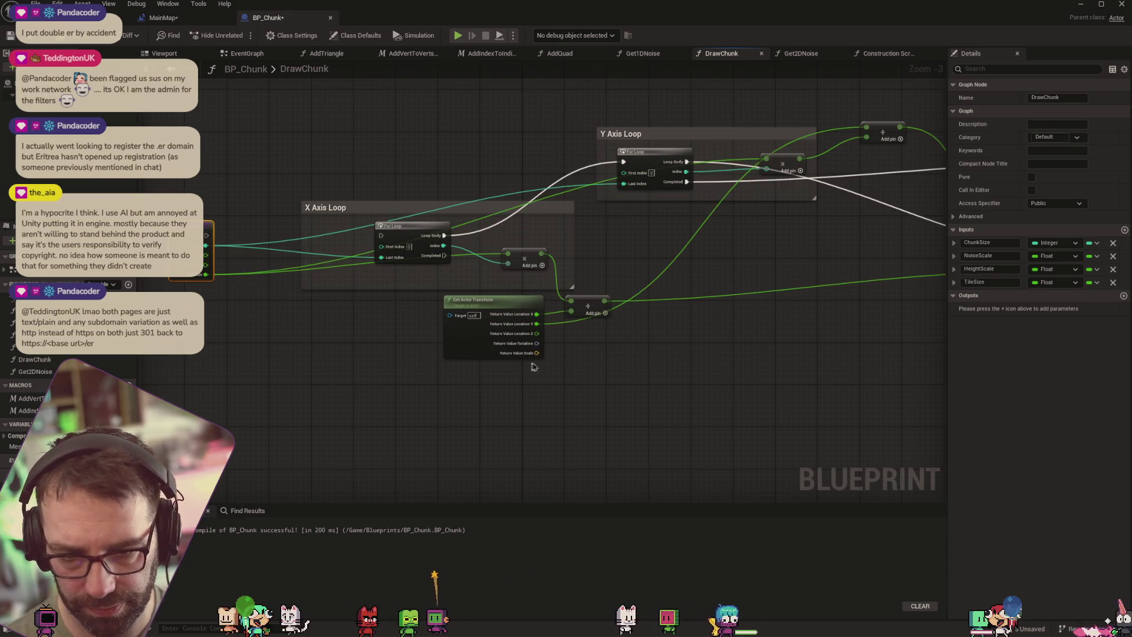
mouse_move(825, 370)
left_mouse_down()
mouse_move(607, 405)
mouse_move(678, 409)
mouse_move(580, 384)
mouse_move(678, 379)
mouse_move(802, 220)
left_mouse_up()
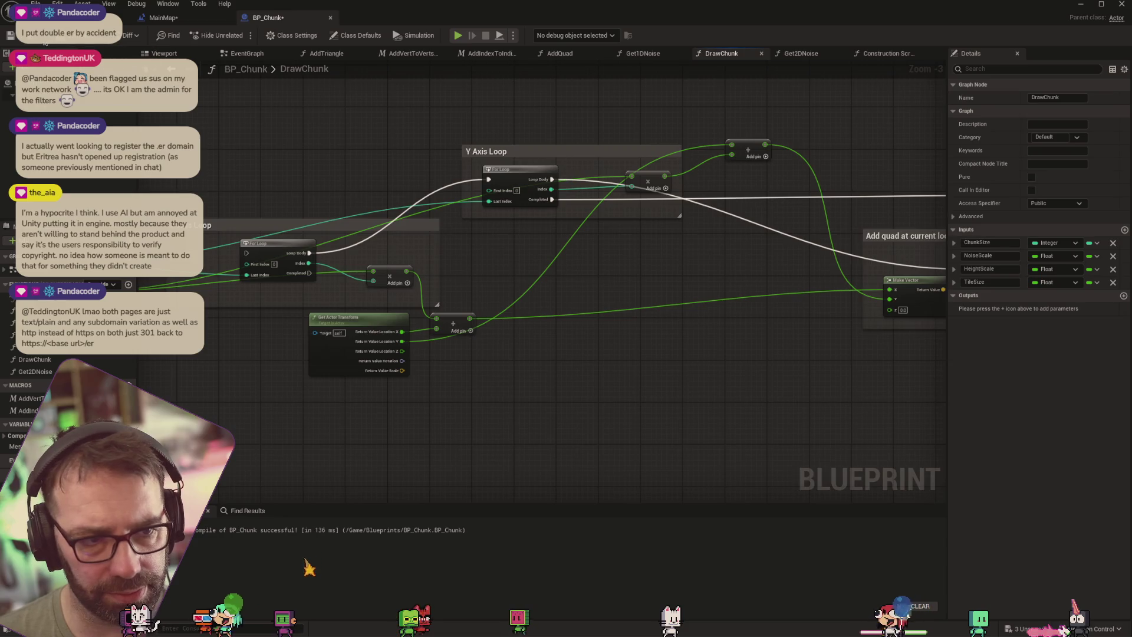
left_click(20, 40)
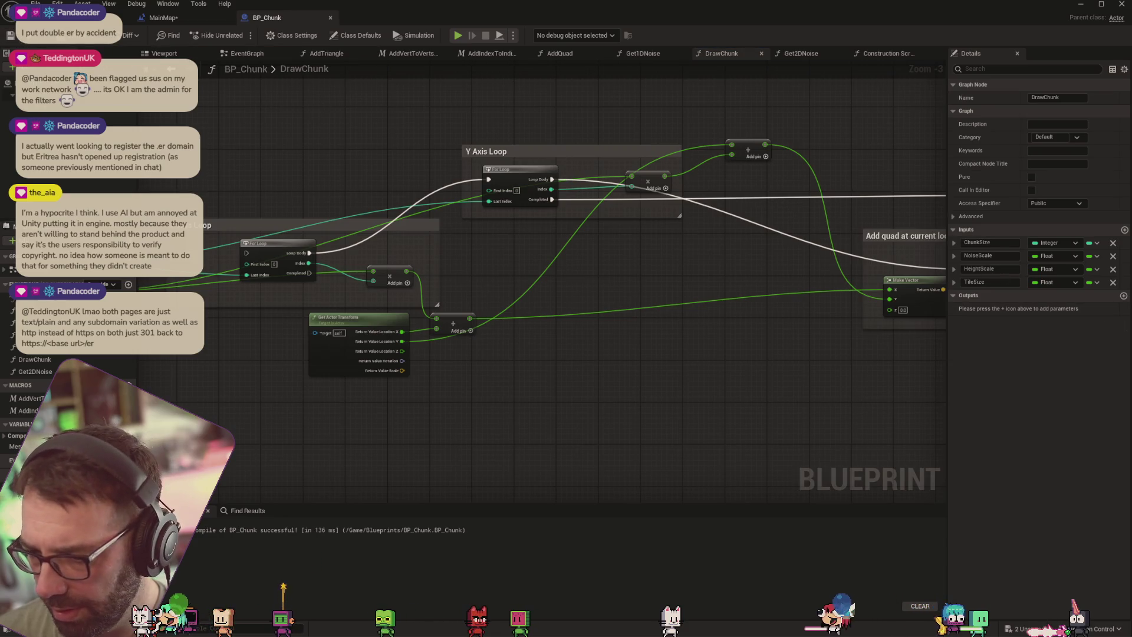
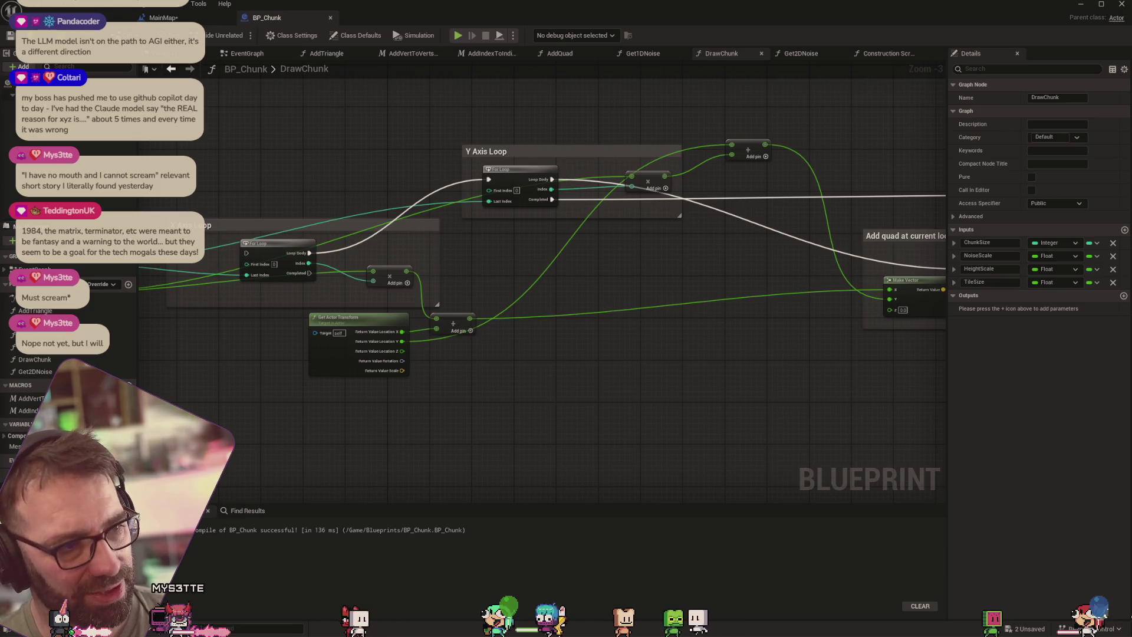
Enlarge Chrome and preview the 'i have no mouth game' image results, including a YouTube video
key("alt+Tab")
left_click(601, 205)
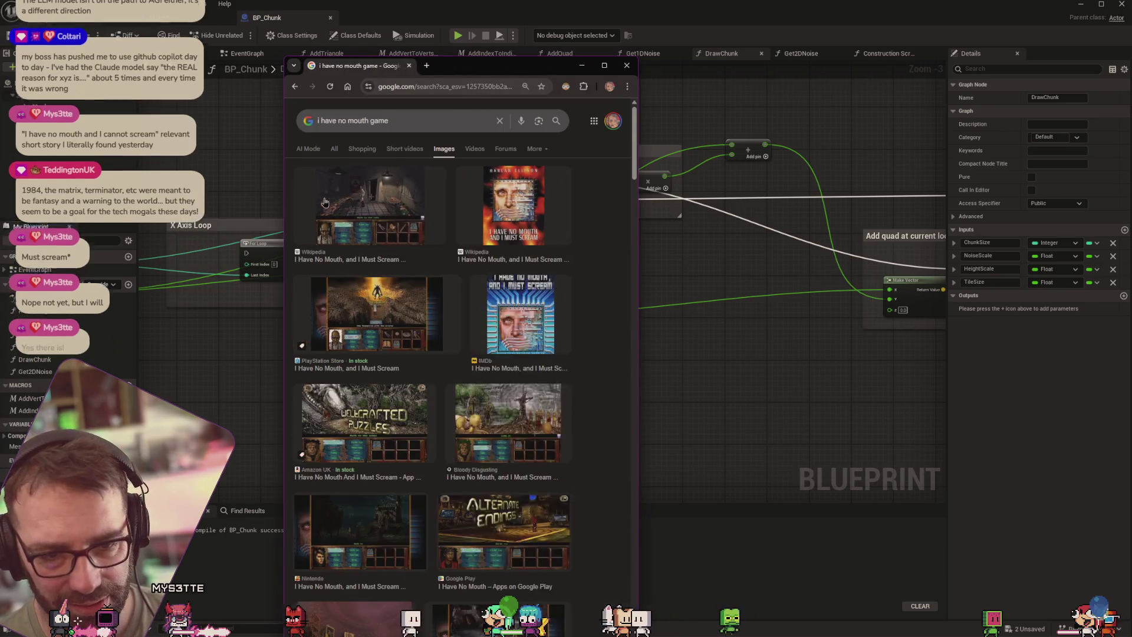
left_click_drag(638, 147, 935, 148)
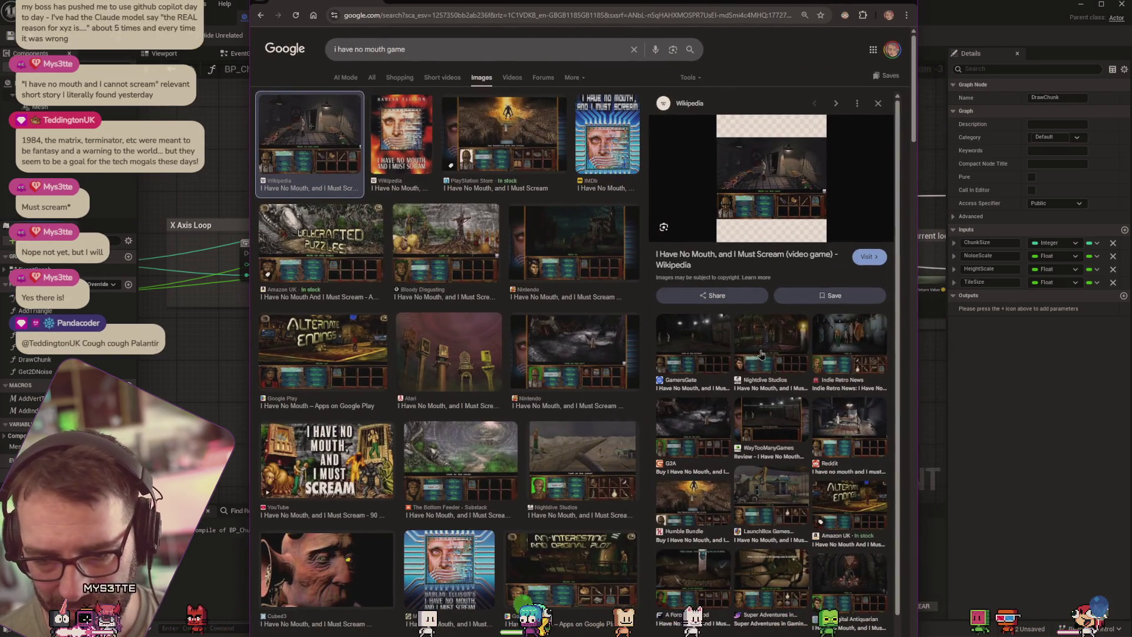
left_click(761, 354)
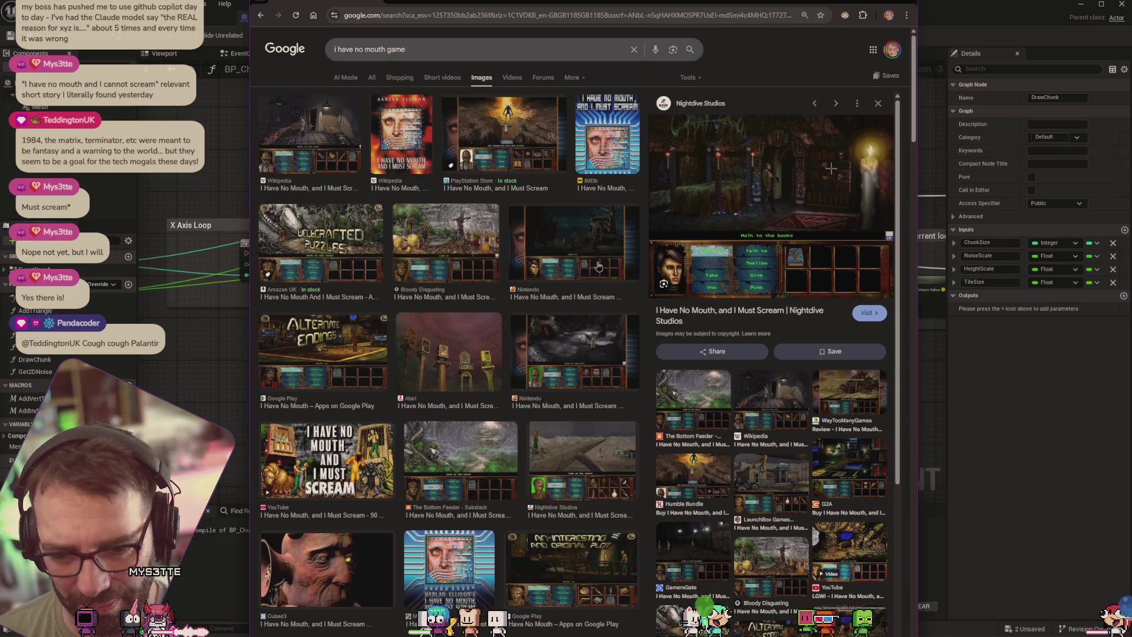
scroll(599, 267, "down", 3)
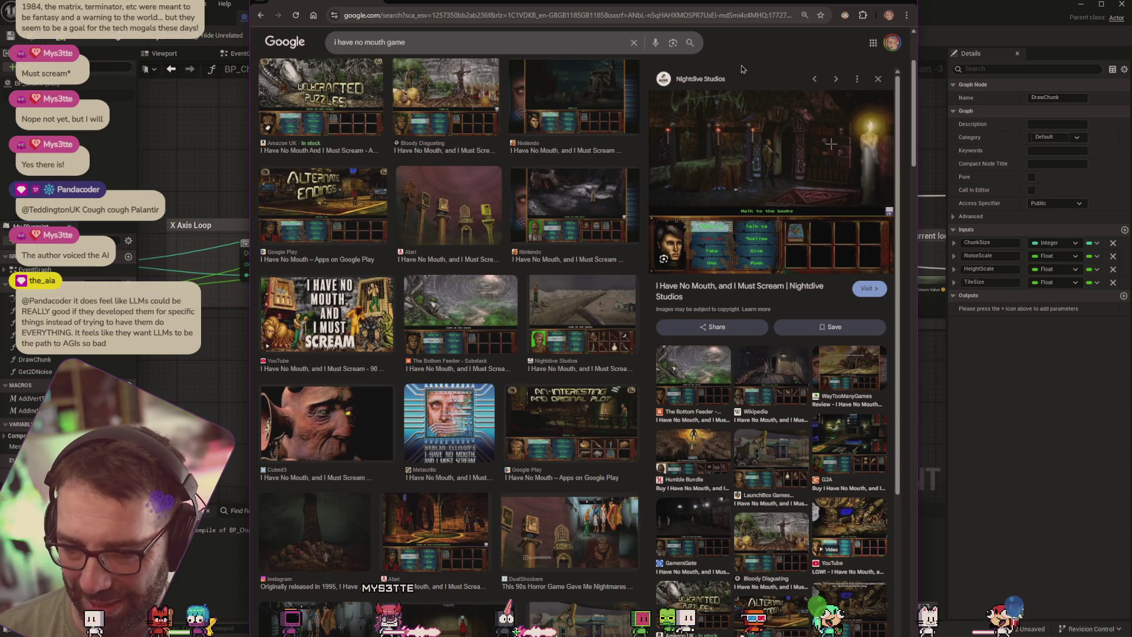
left_click(849, 524)
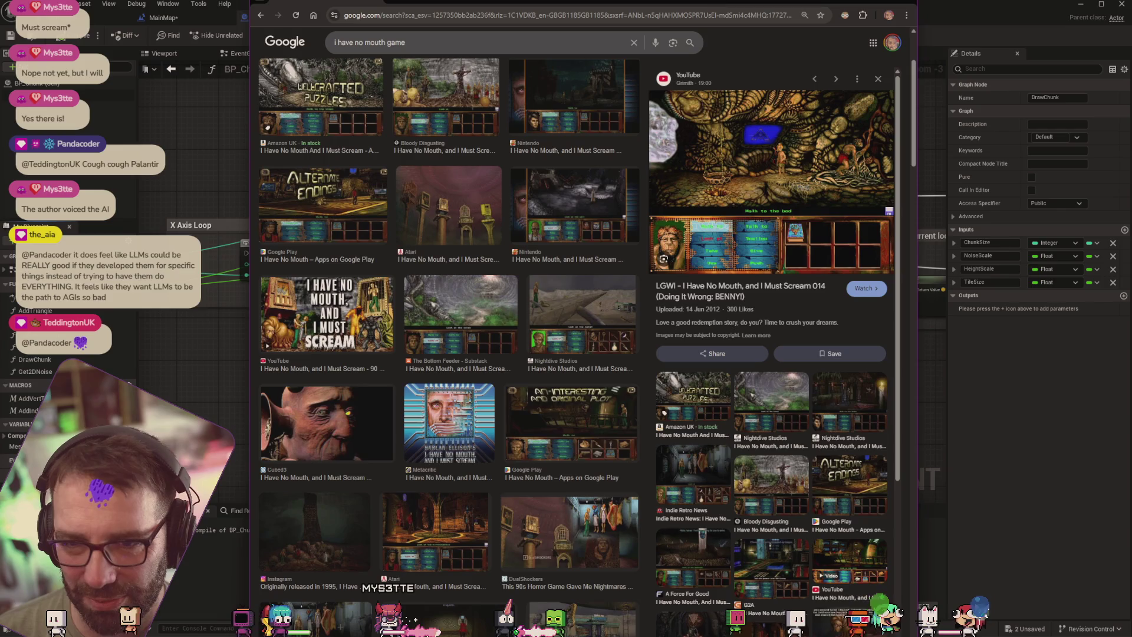
mouse_move(714, 4)
left_mouse_down()
mouse_move(724, 36)
mouse_move(725, 2)
left_mouse_up()
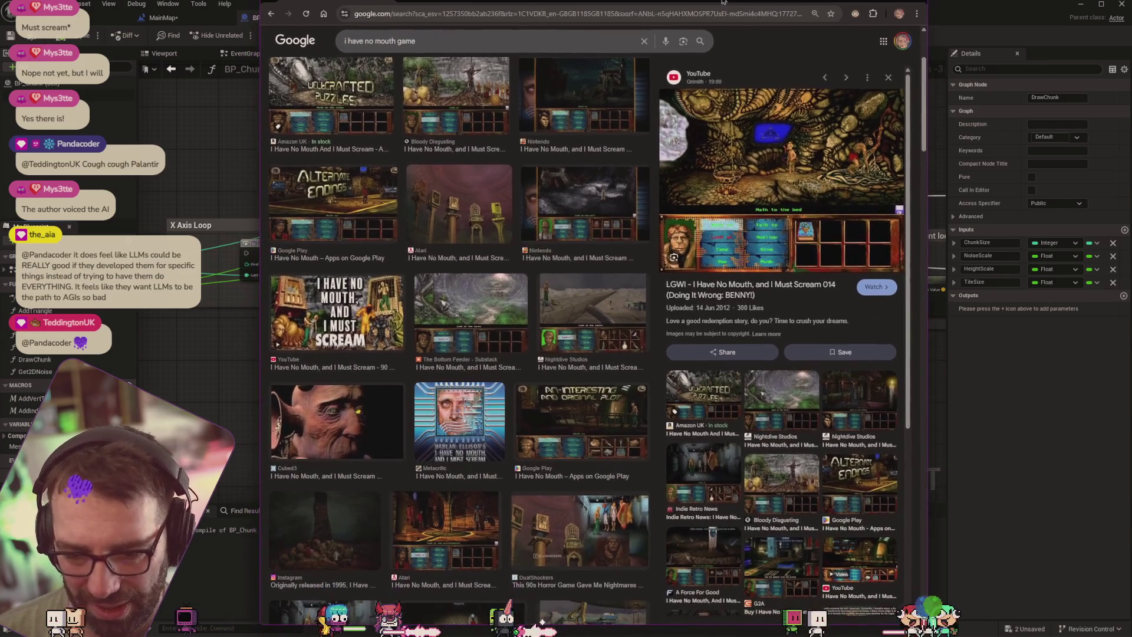
scroll(697, 186, "down", 3)
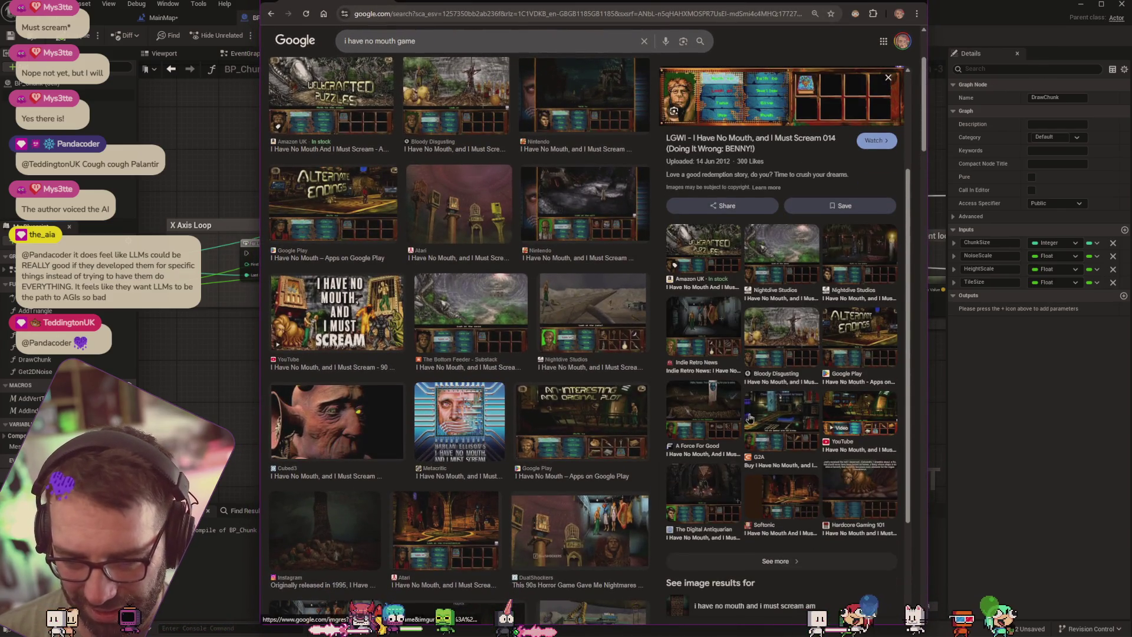
scroll(571, 403, "down", 3)
scroll(513, 236, "up", 4)
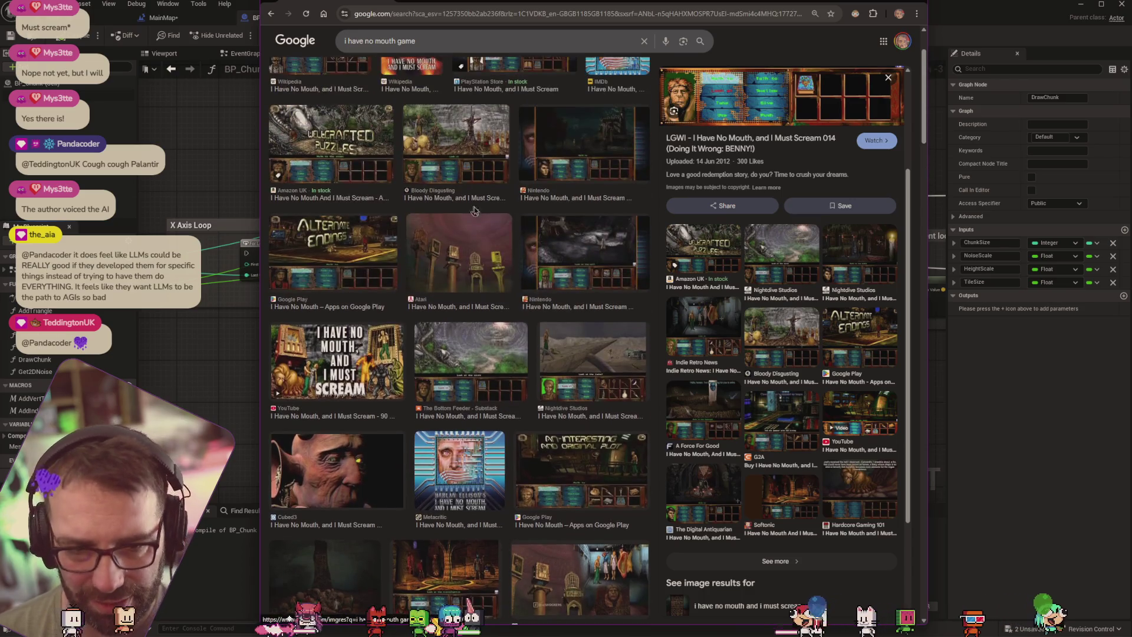
Refine the image search to 'i have no mouth game pyramid'
left_click(451, 43)
type("pry")
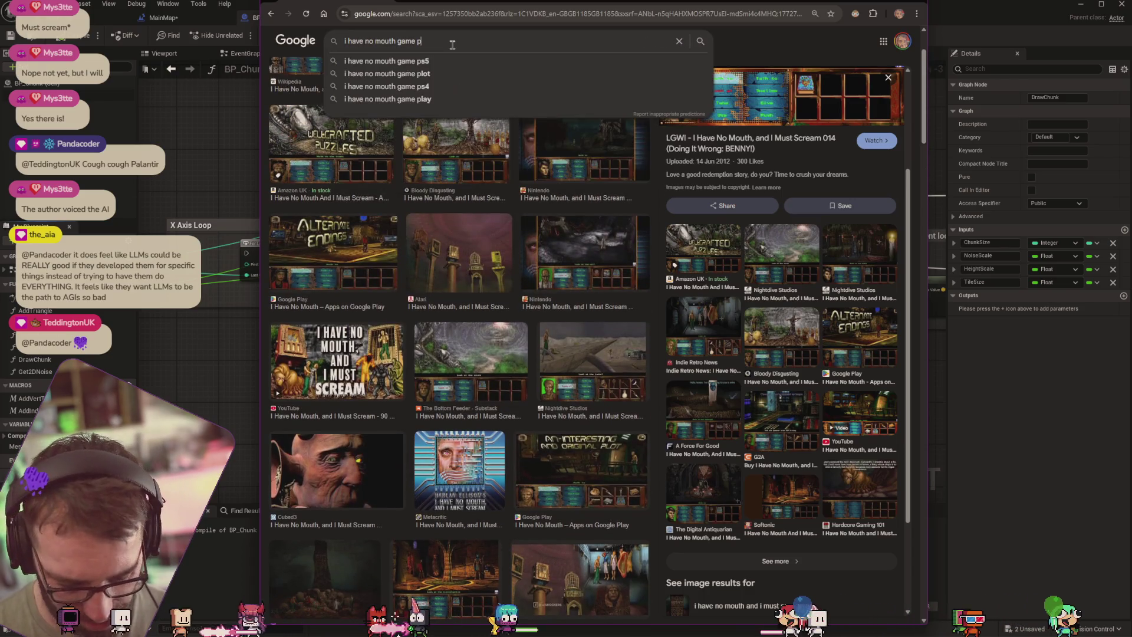
key("Return")
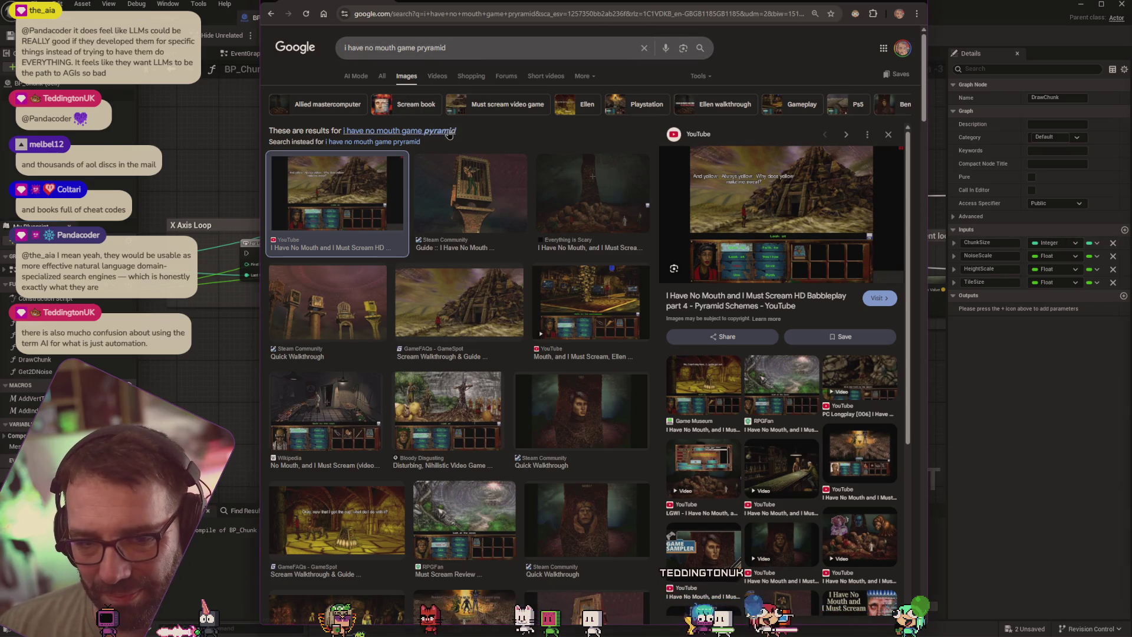
Close the Chrome image search window with Ctrl+W to get back to BP_Chunk's DrawChunk graph
scroll(449, 134, "down", 1)
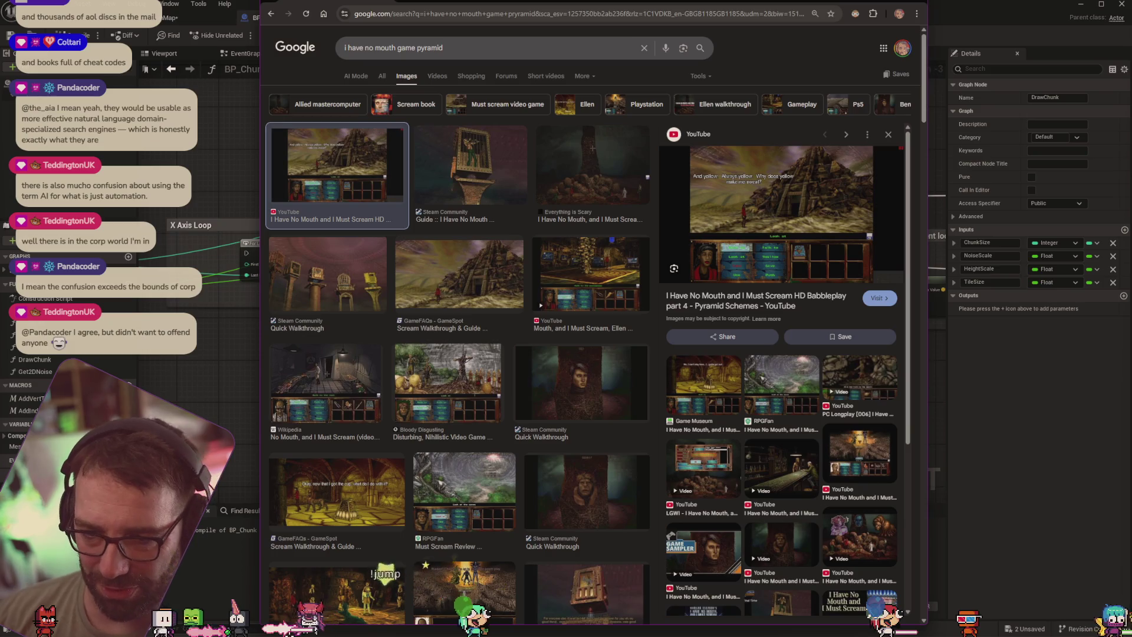
key("ctrl+w")
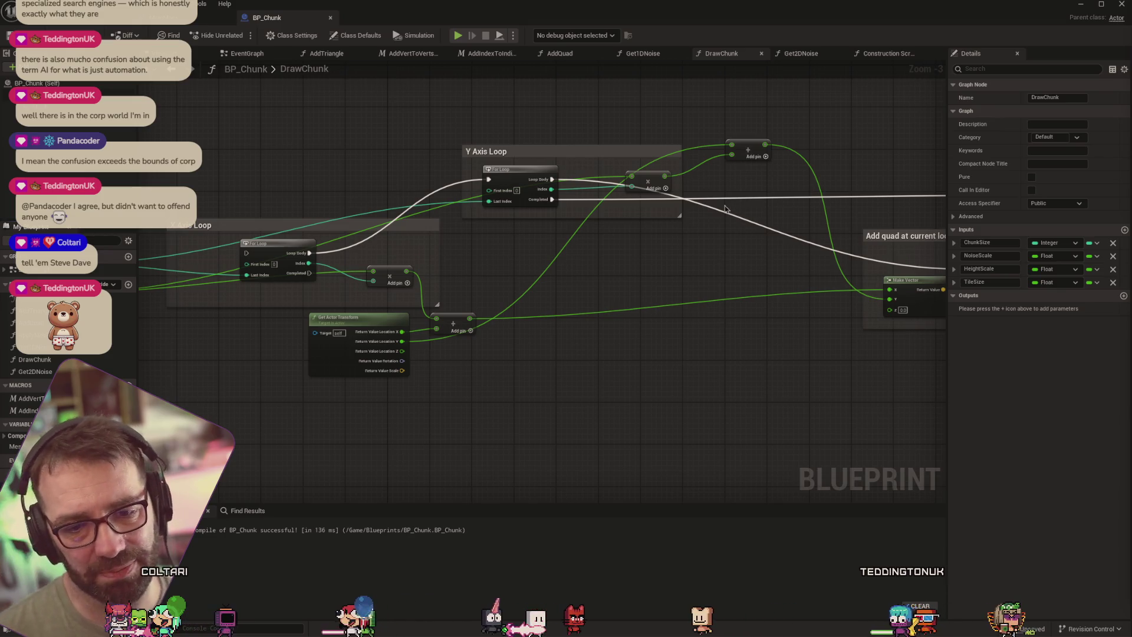
Pan over DrawChunk's X Axis Loop and mesh-building nodes, then open the Get2DNoise function
left_click_drag(773, 260, 618, 260)
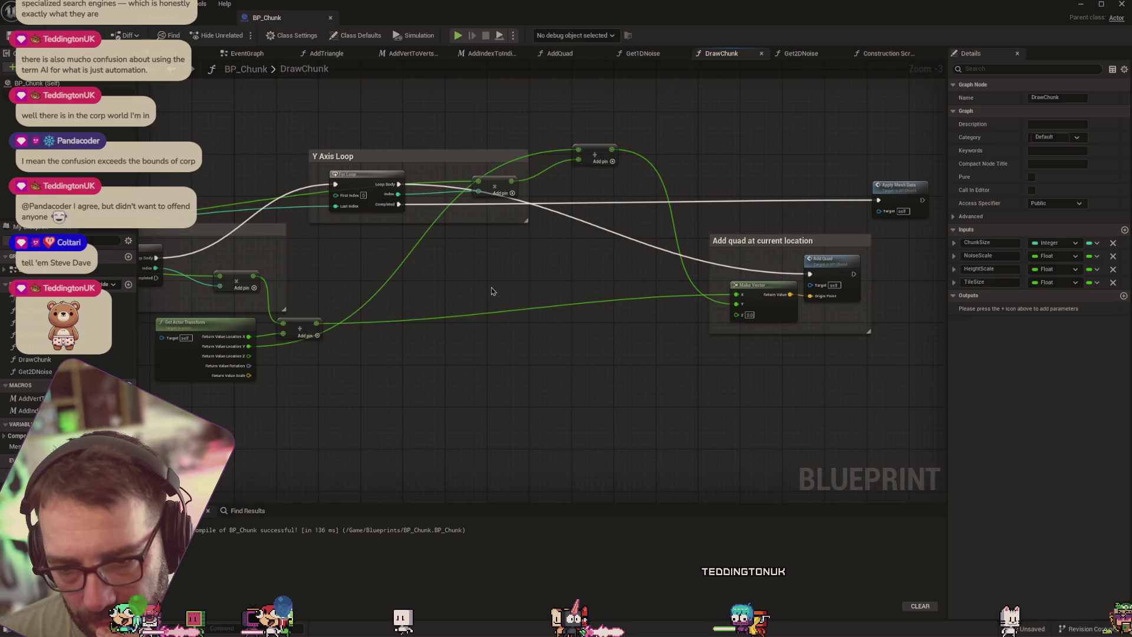
left_click_drag(492, 291, 593, 283)
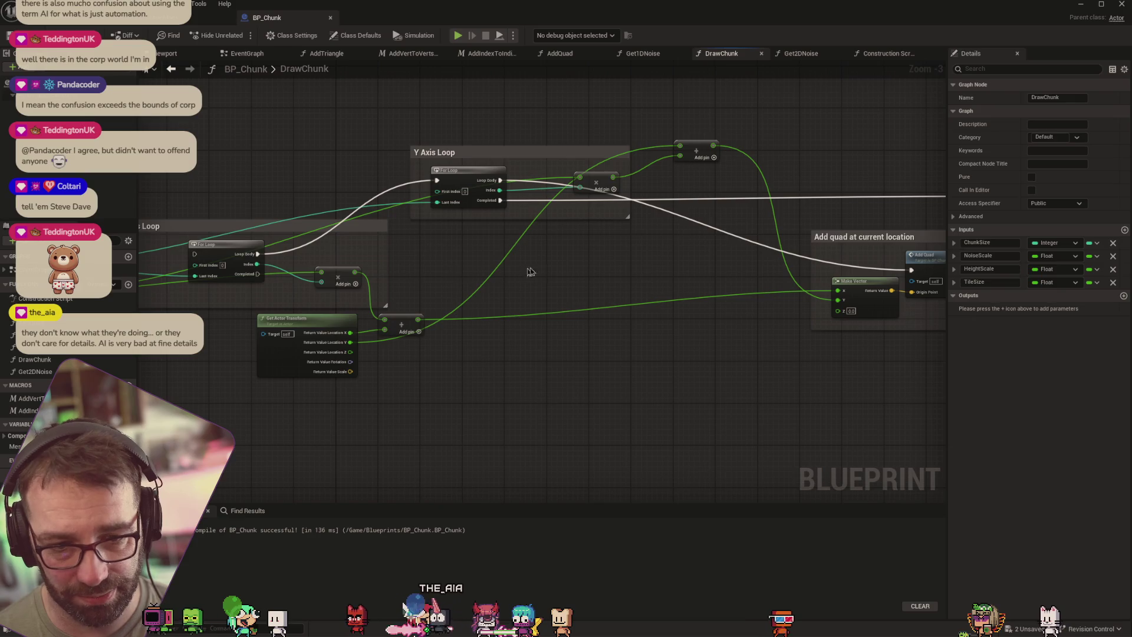
left_click_drag(686, 291, 564, 293)
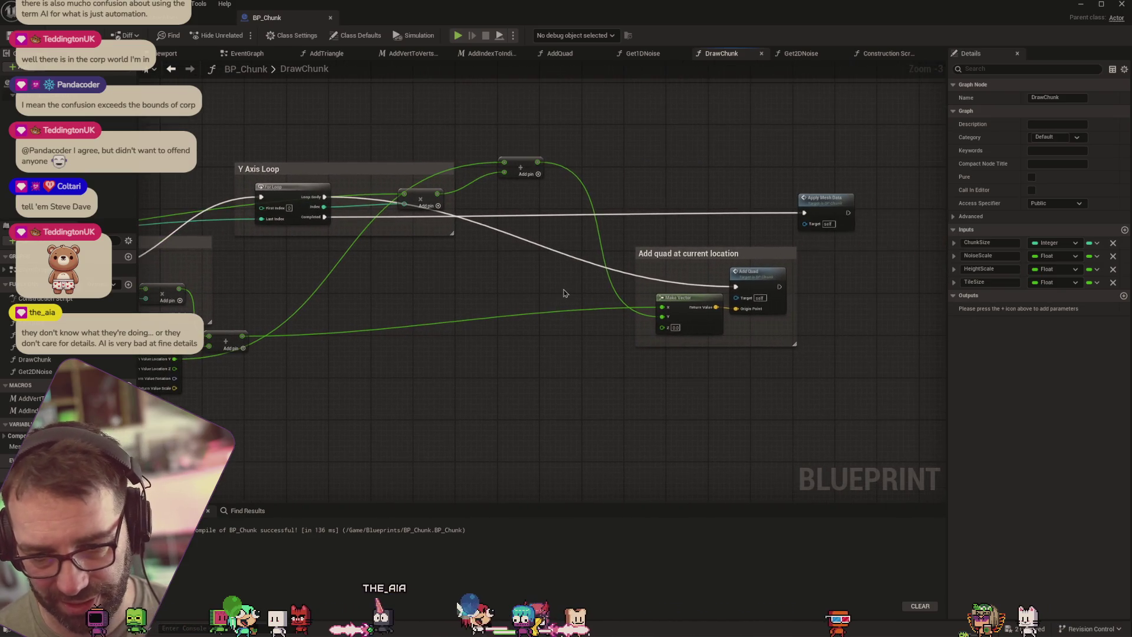
left_click_drag(475, 268, 697, 243)
left_click(798, 54)
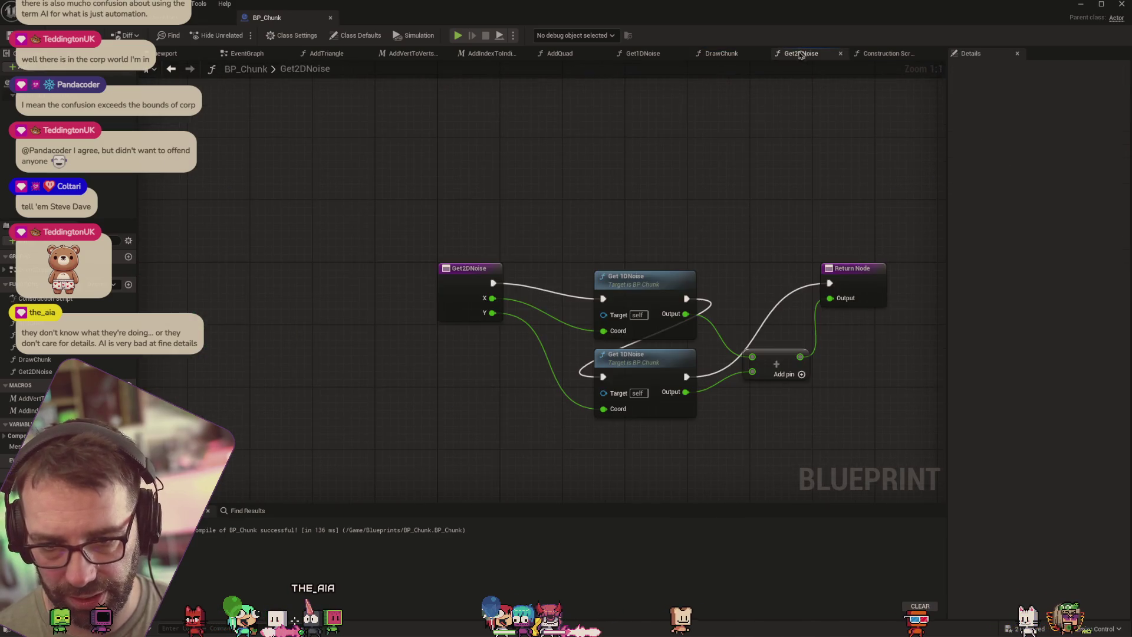
Look over the Get2DNoise and Get1DNoise graphs, then go back to DrawChunk
left_click_drag(749, 237, 621, 199)
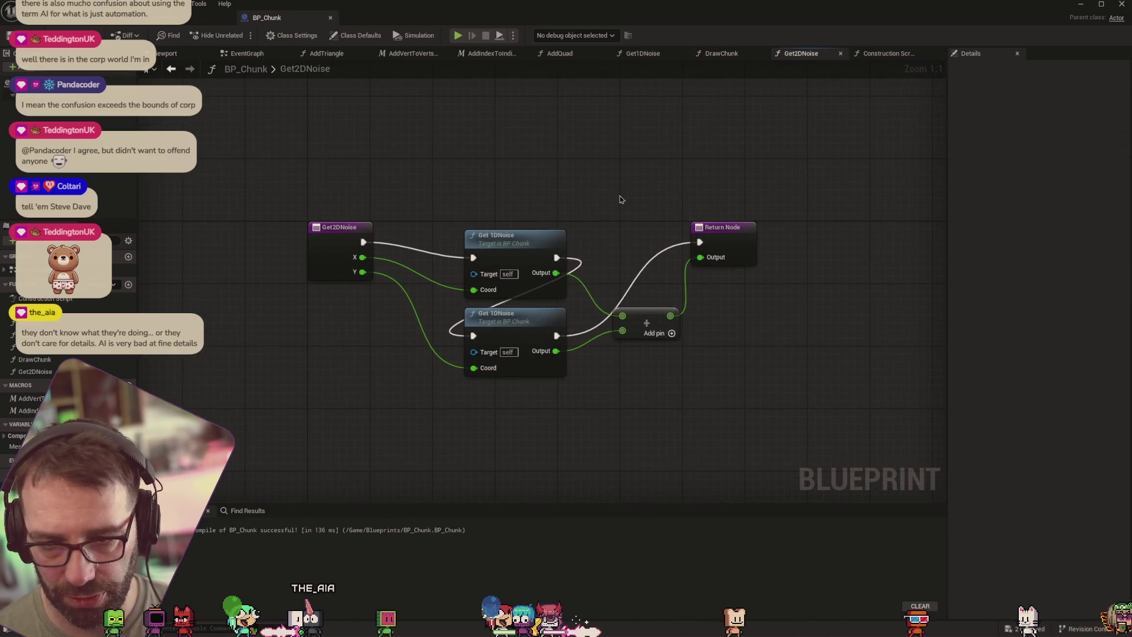
left_click(647, 56)
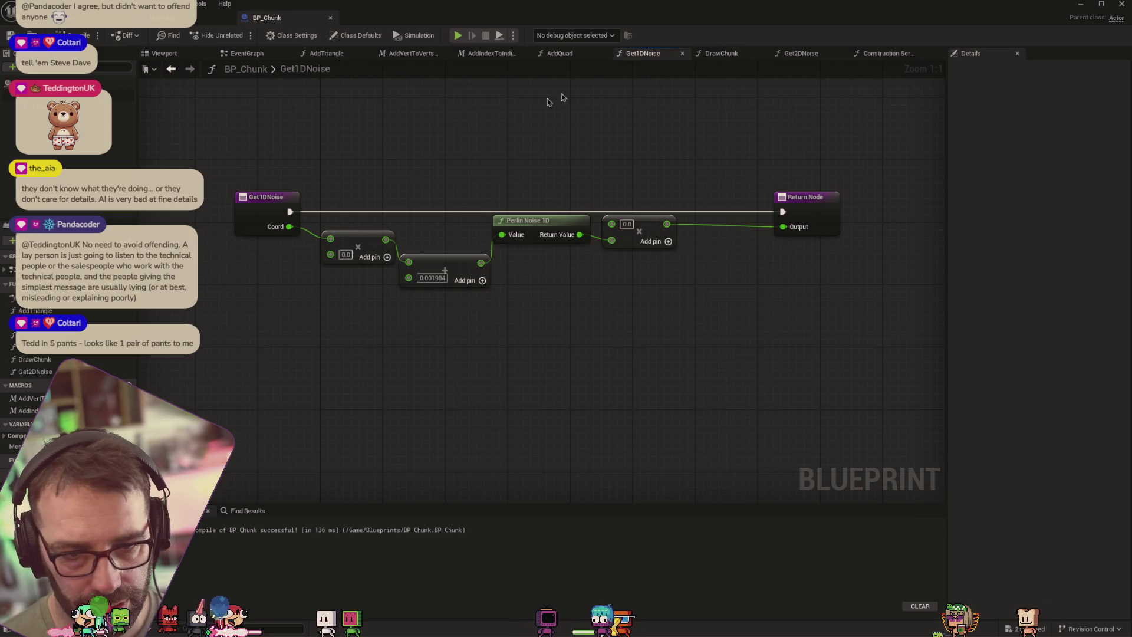
left_click(721, 53)
Add Float variables NoiseScale and HeightScale to BP_Chunk
left_click_drag(579, 313, 424, 331)
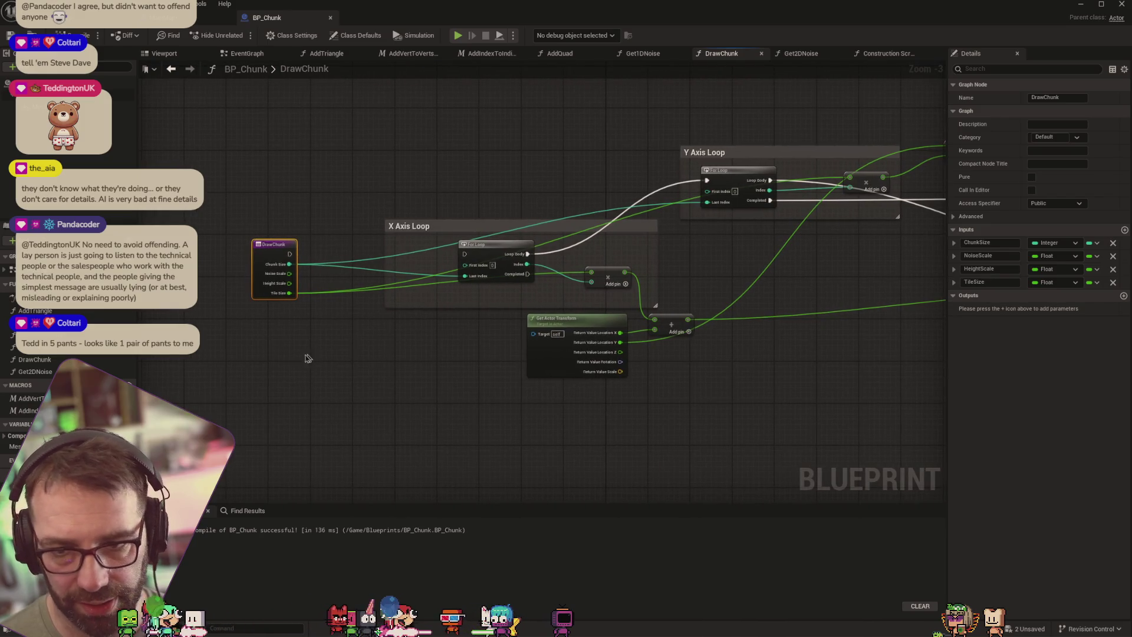
mouse_move(608, 372)
left_mouse_down()
mouse_move(381, 366)
mouse_move(680, 388)
left_mouse_up()
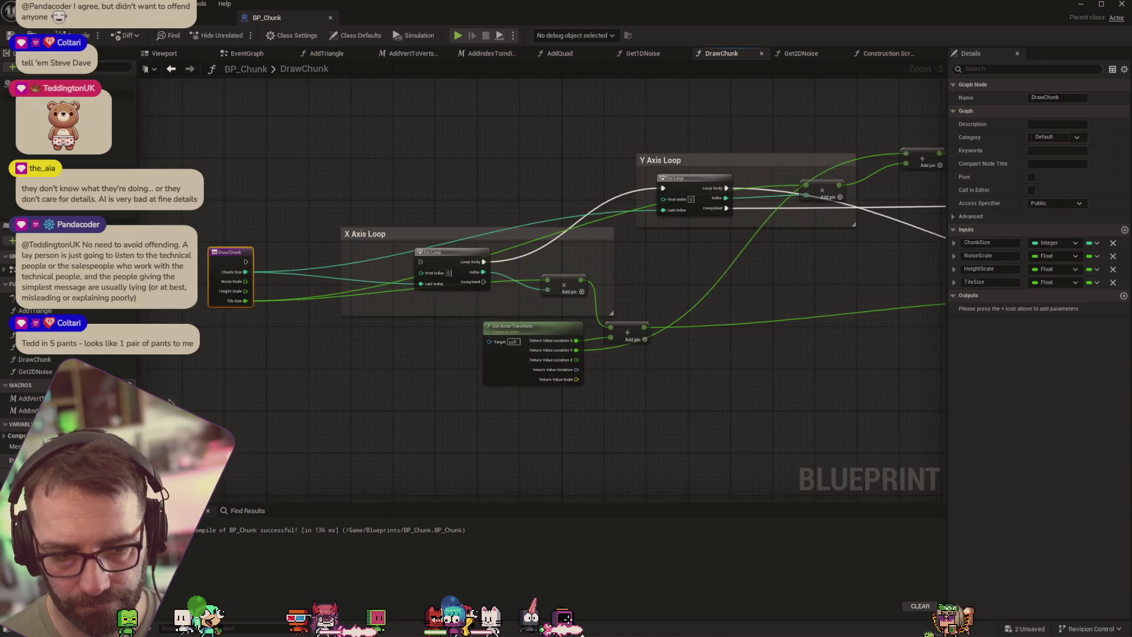
left_click(130, 424)
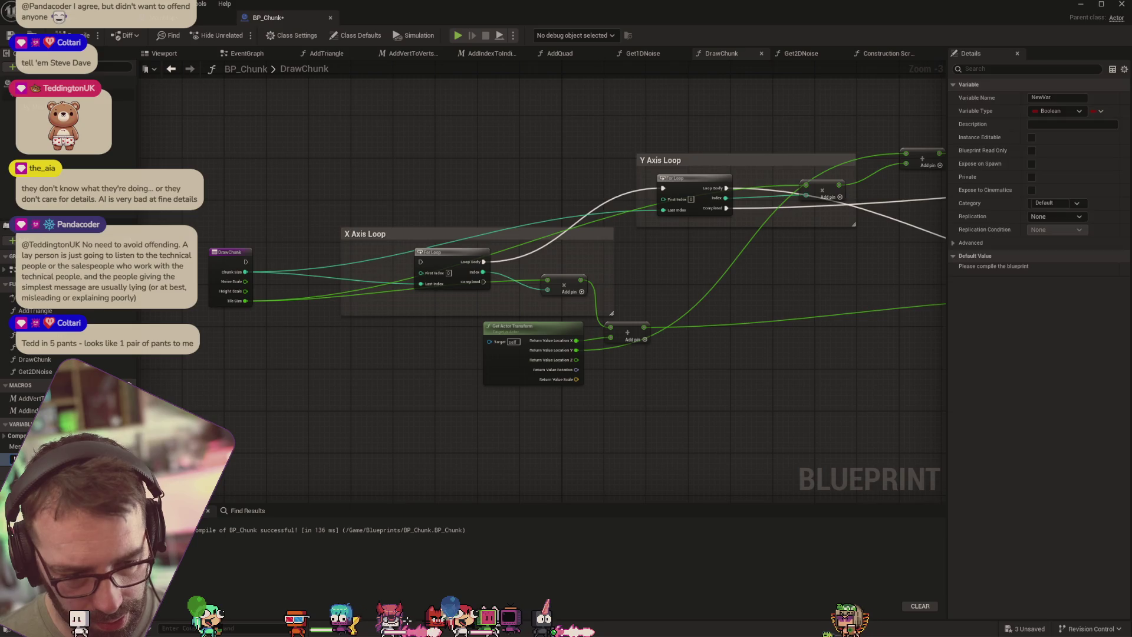
left_click(121, 459)
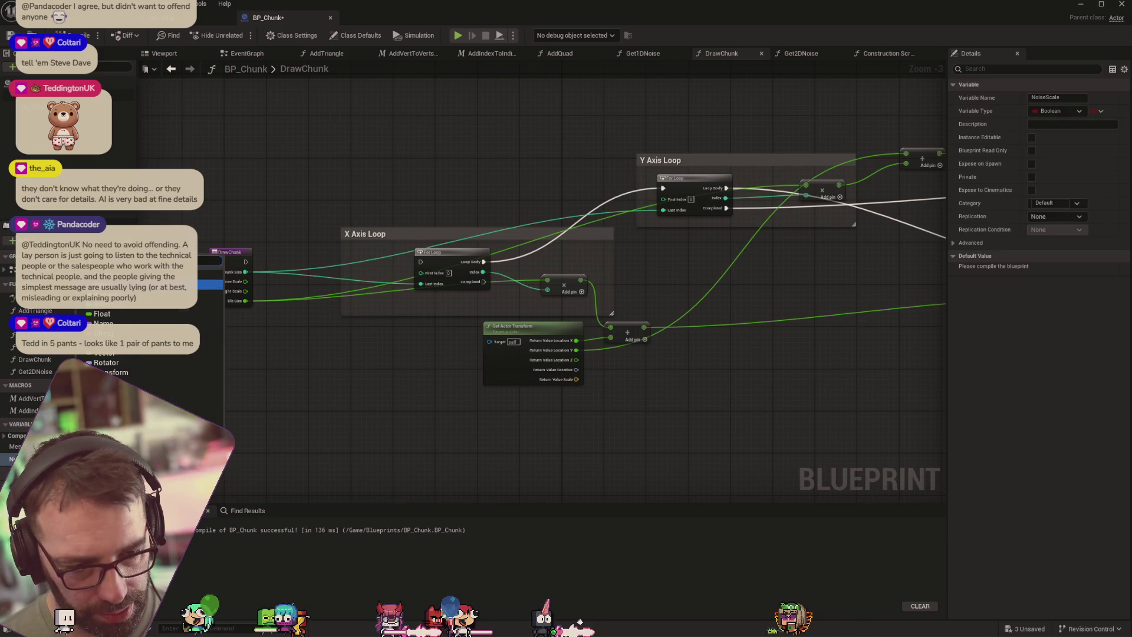
left_click(118, 314)
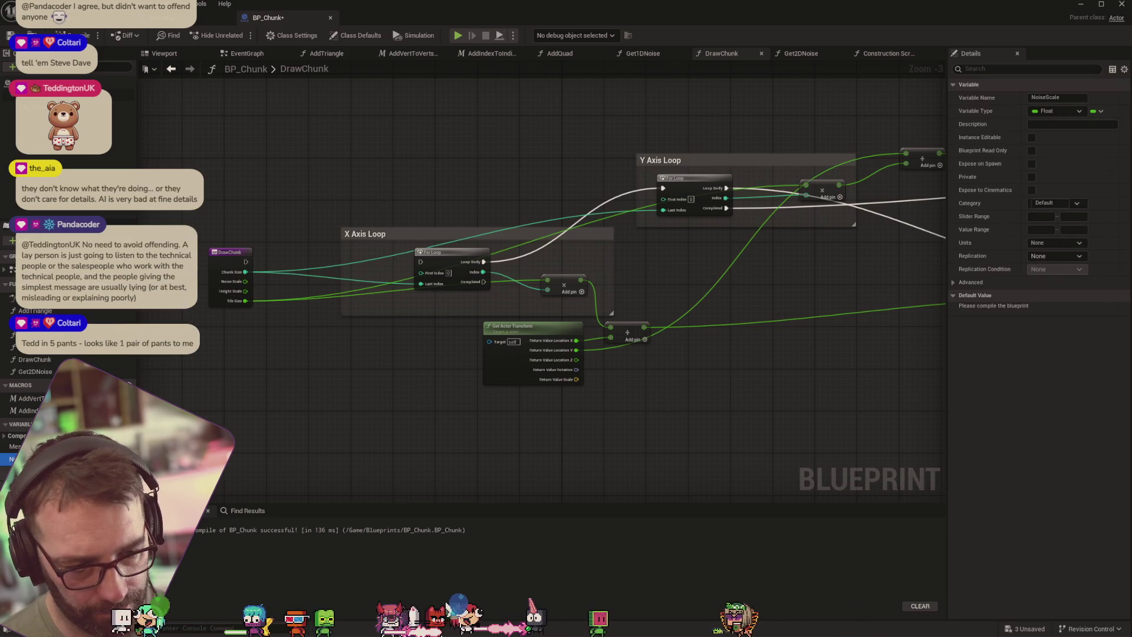
left_click(130, 424)
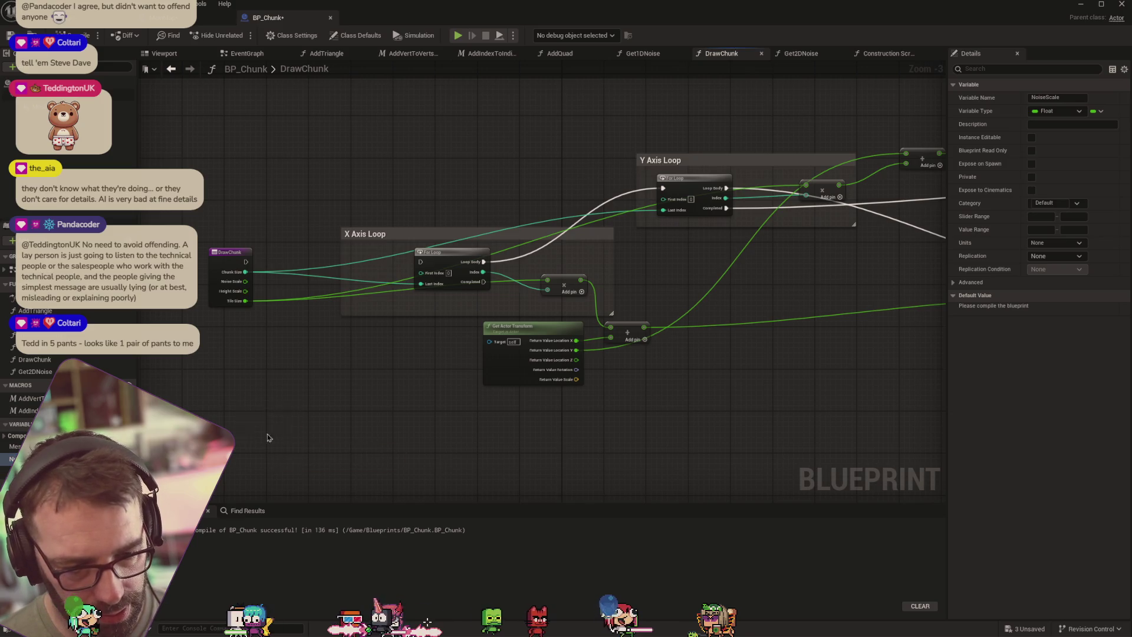
Set Height Scale and Noise Scale from DrawChunk's inputs before the X Axis Loop
left_click_drag(238, 371, 240, 381)
key("Escape")
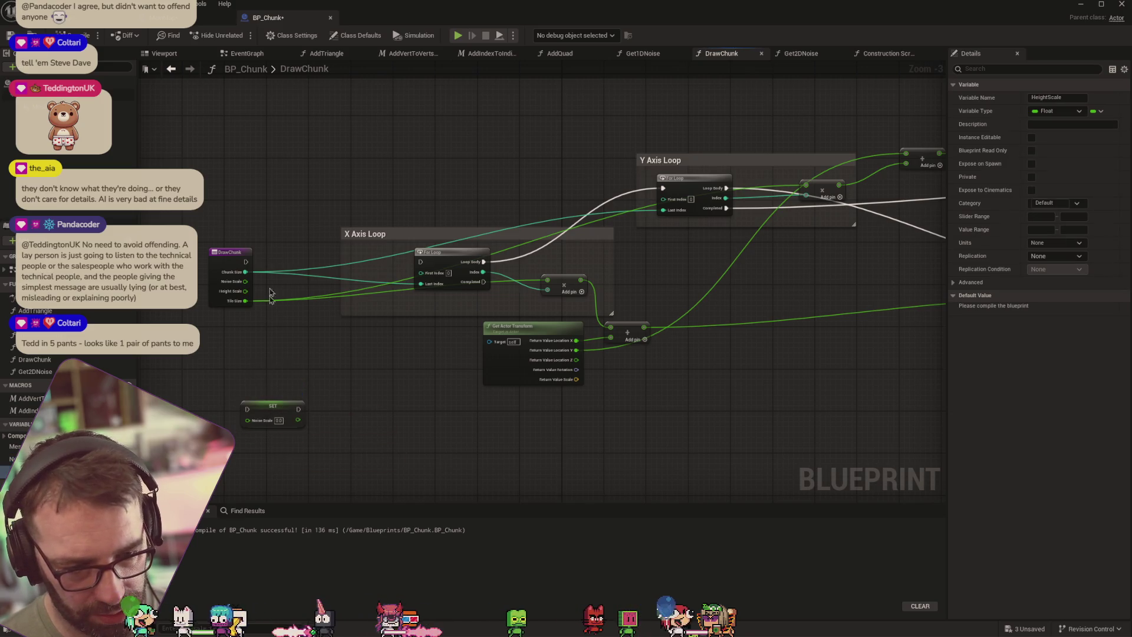
mouse_move(247, 284)
left_mouse_down()
mouse_move(247, 423)
mouse_move(246, 386)
left_mouse_up()
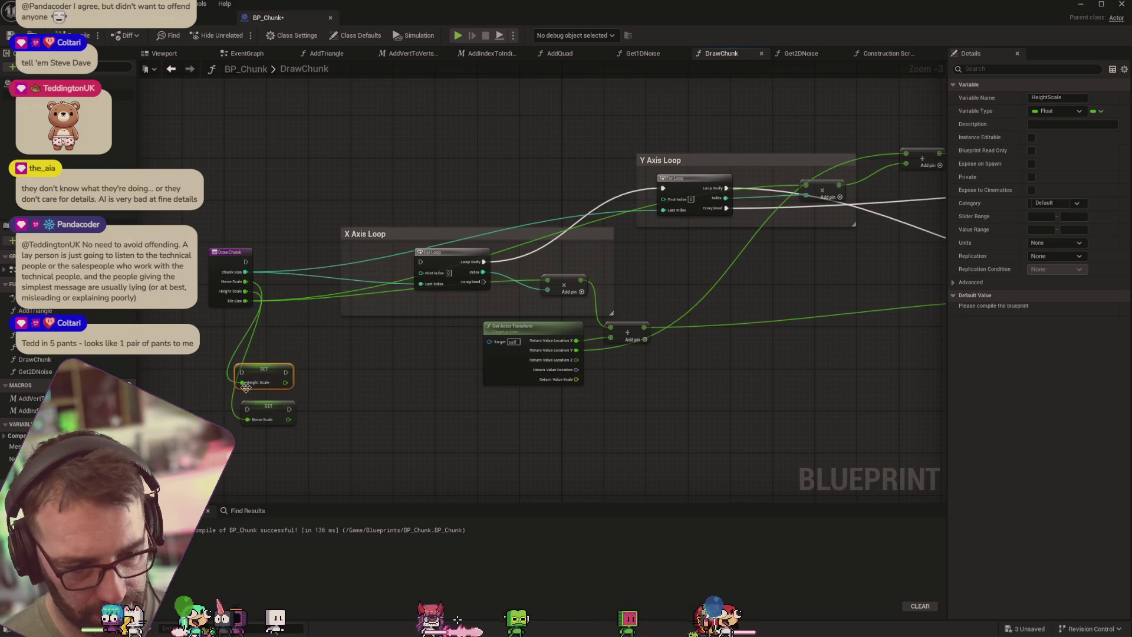
left_click_drag(247, 272, 252, 315)
mouse_move(248, 378)
left_mouse_down()
mouse_move(260, 401)
mouse_move(247, 409)
mouse_move(361, 371)
mouse_move(420, 262)
left_mouse_up()
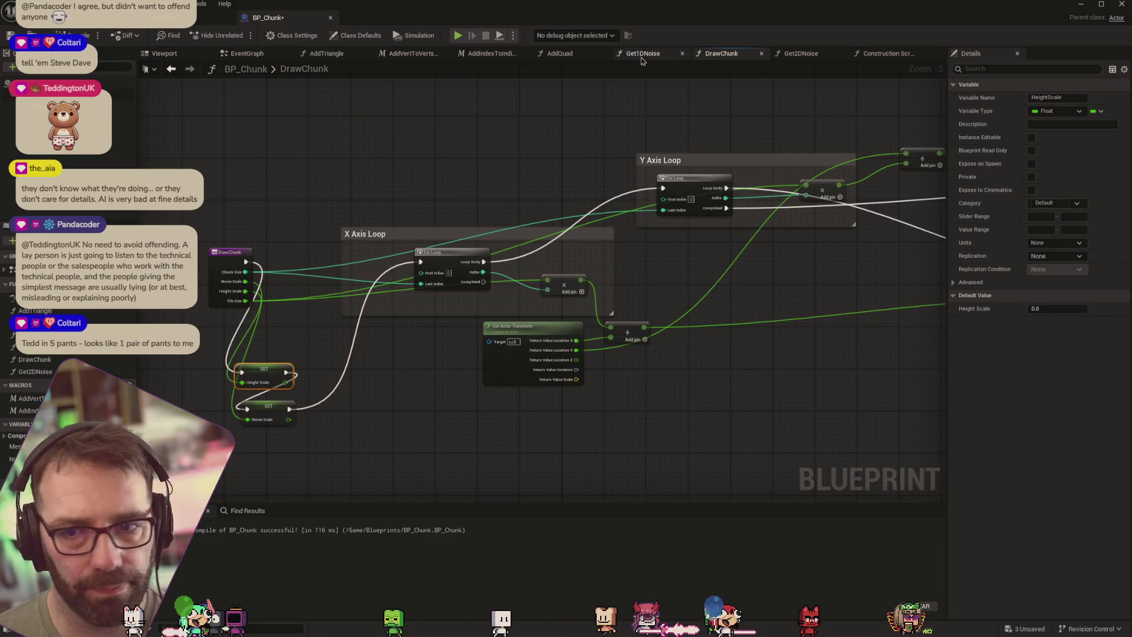
left_click(801, 53)
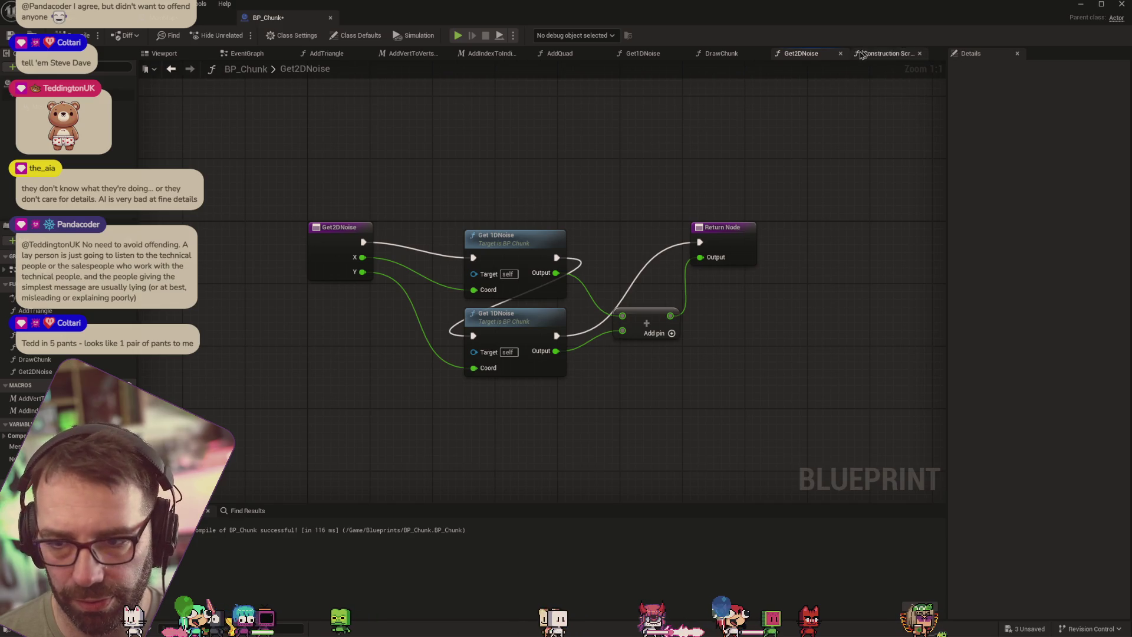
In Get1DNoise, wire a Noise Scale getter into the Coord multiply and add a Height Scale getter
double_click(510, 241)
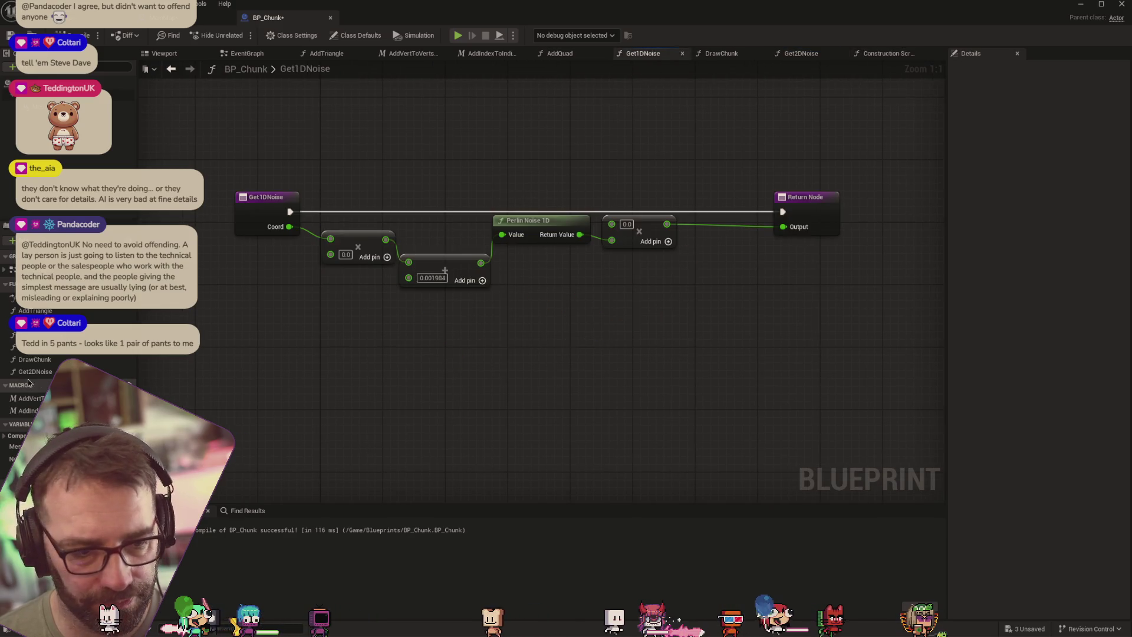
mouse_move(24, 458)
left_mouse_down()
mouse_move(290, 308)
mouse_move(330, 300)
left_mouse_up()
left_click(330, 313)
left_click_drag(329, 262, 331, 255)
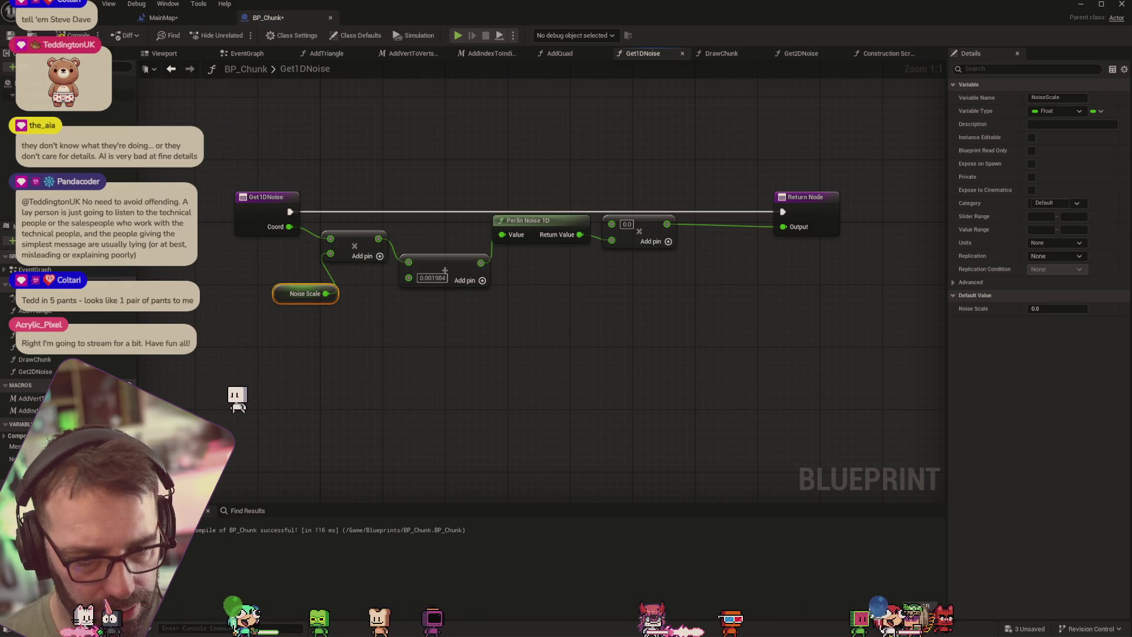
mouse_move(24, 472)
left_mouse_down()
mouse_move(518, 163)
mouse_move(611, 224)
left_mouse_up()
left_click(546, 173)
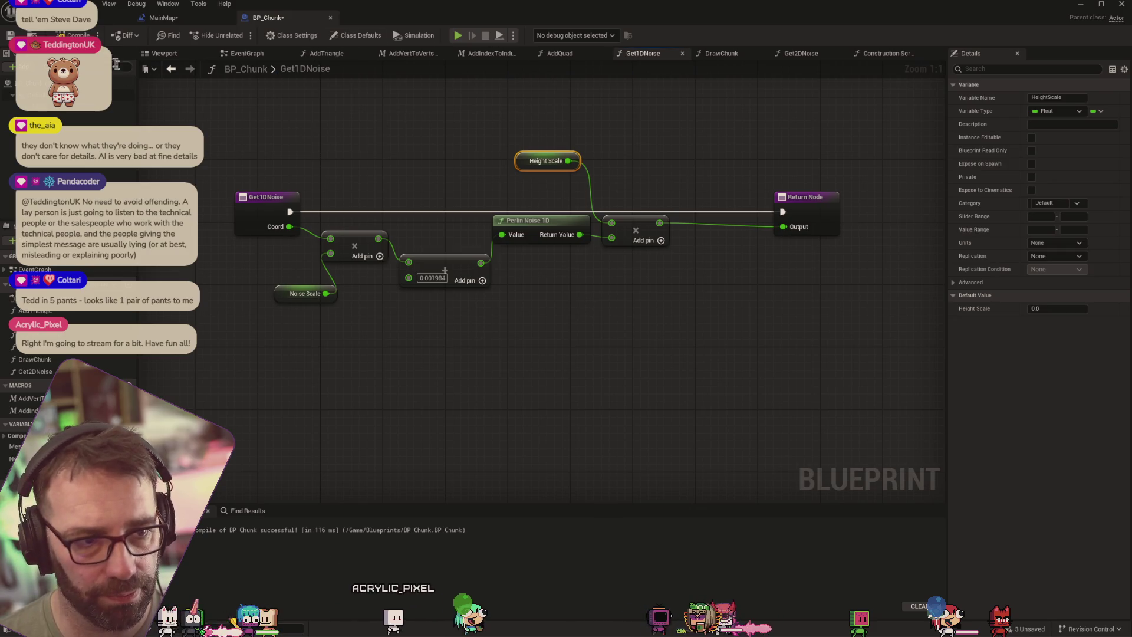
Review the AddQuad, AddIndexToIndicesArray, AddVertToVertsArray and AddTriangle graphs
left_click(559, 53)
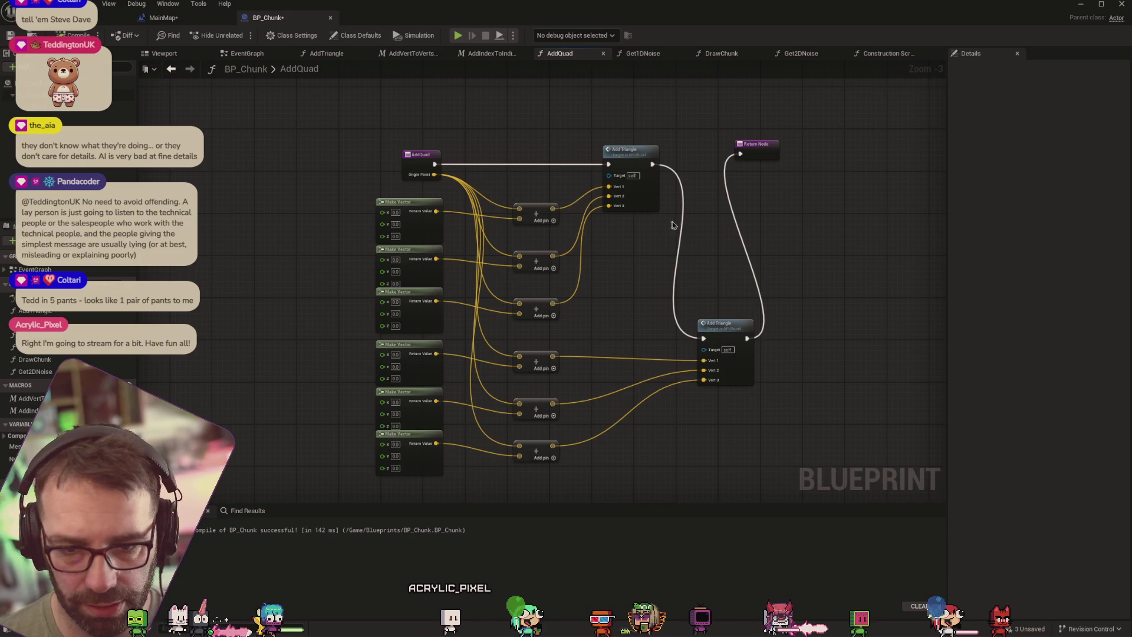
left_click_drag(646, 327, 649, 319)
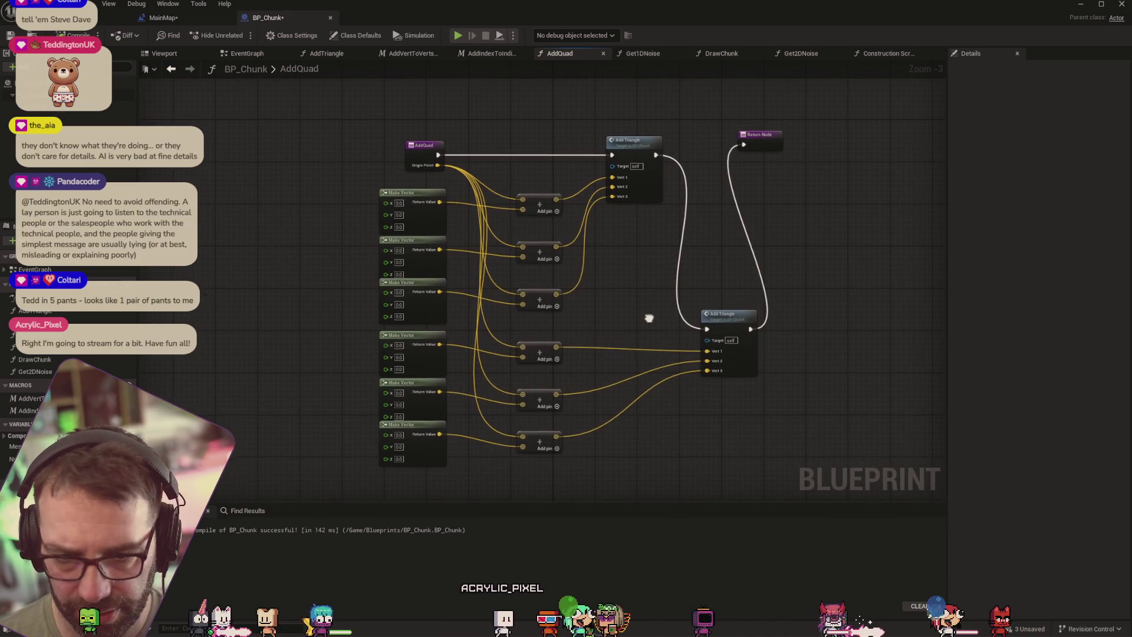
left_click(491, 53)
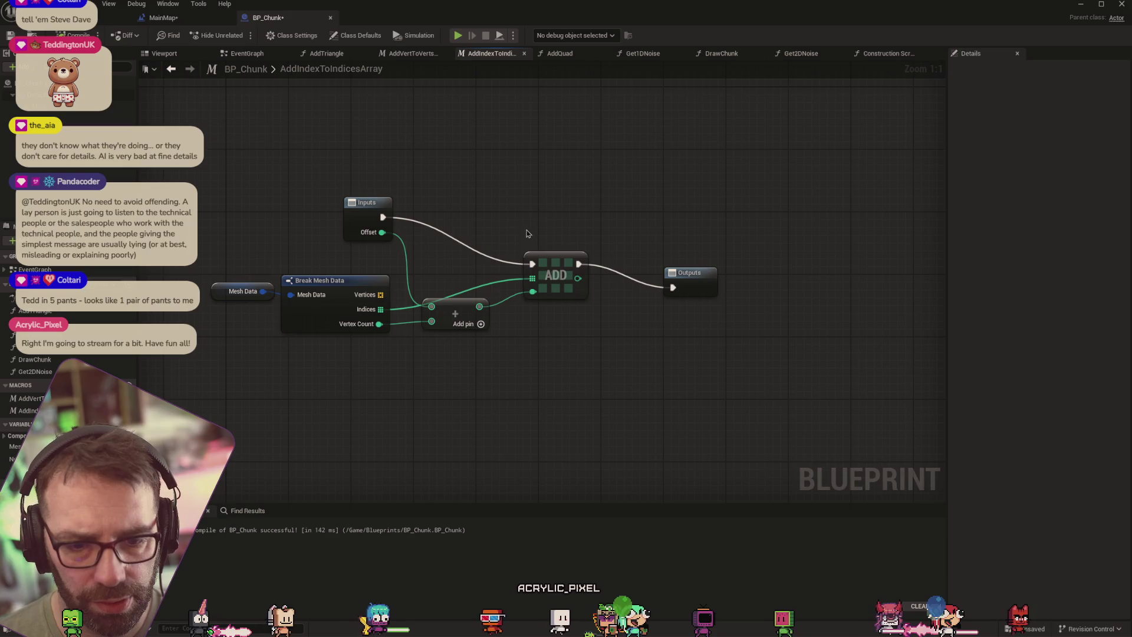
left_click(413, 53)
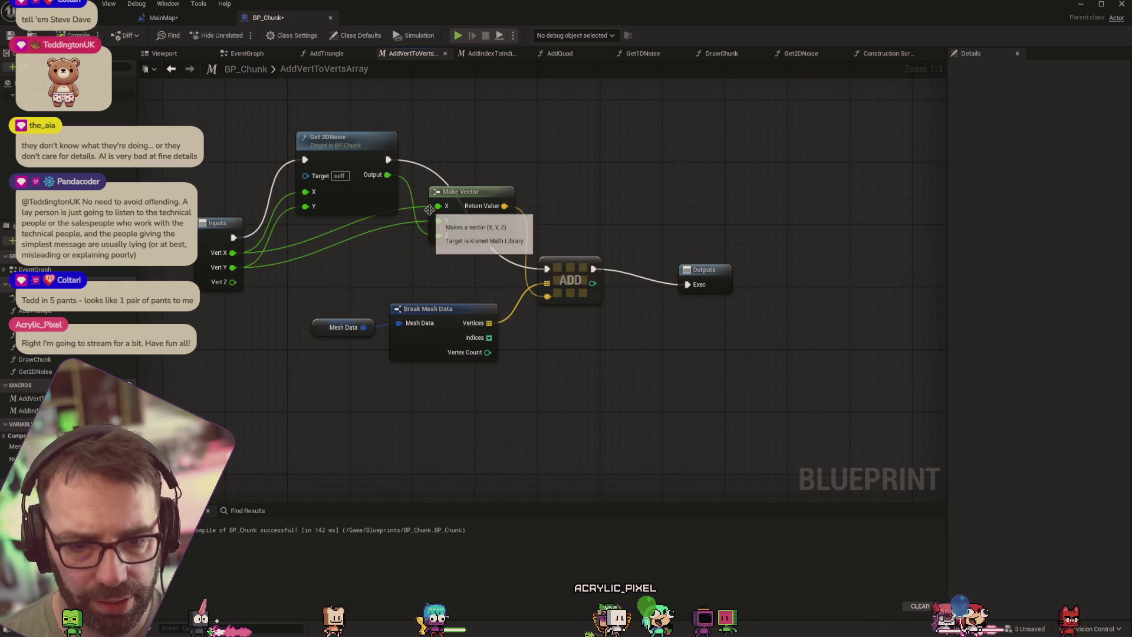
left_click(326, 53)
mouse_move(505, 326)
left_mouse_down()
mouse_move(439, 329)
mouse_move(478, 321)
left_mouse_up()
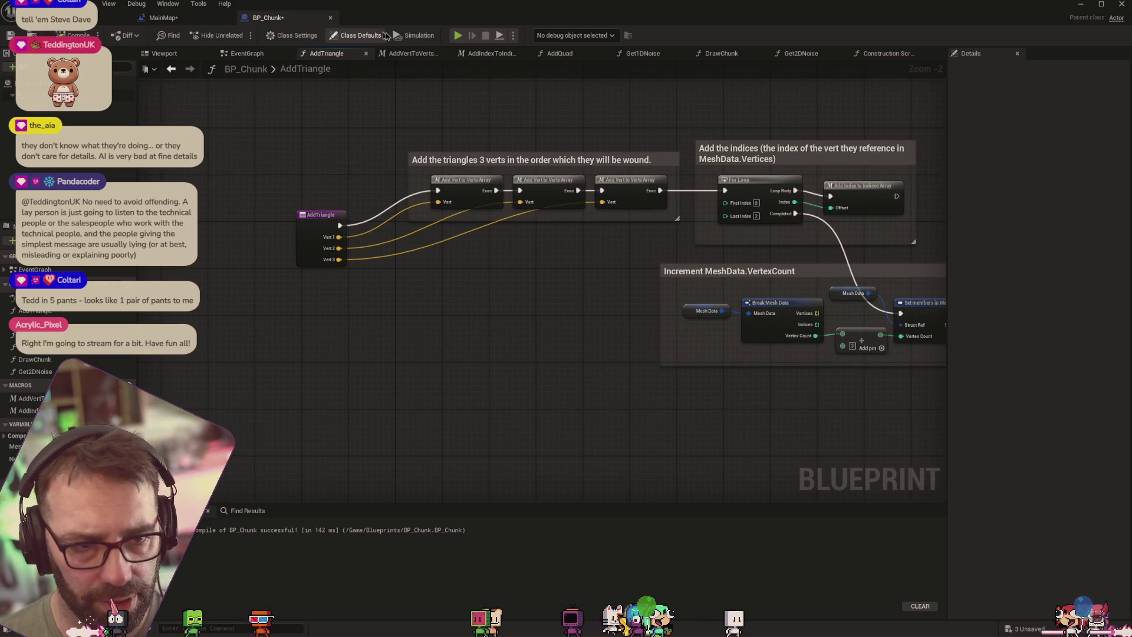
Test-play the level, stop it, and switch to the level blueprint's CreateChunk graph
left_click(457, 36)
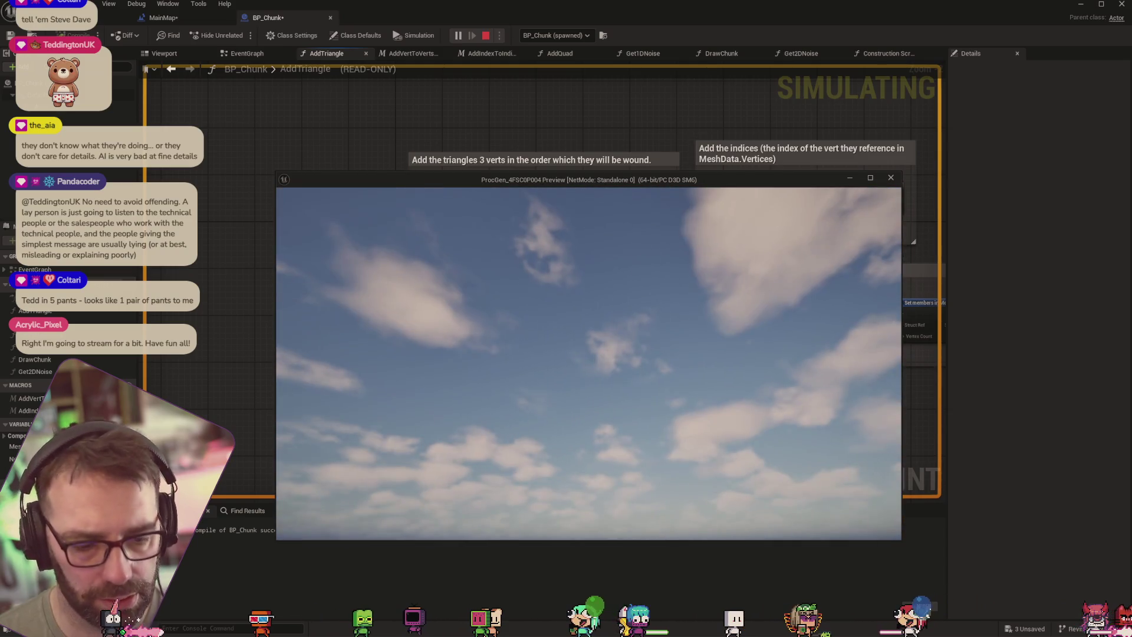
key("Escape")
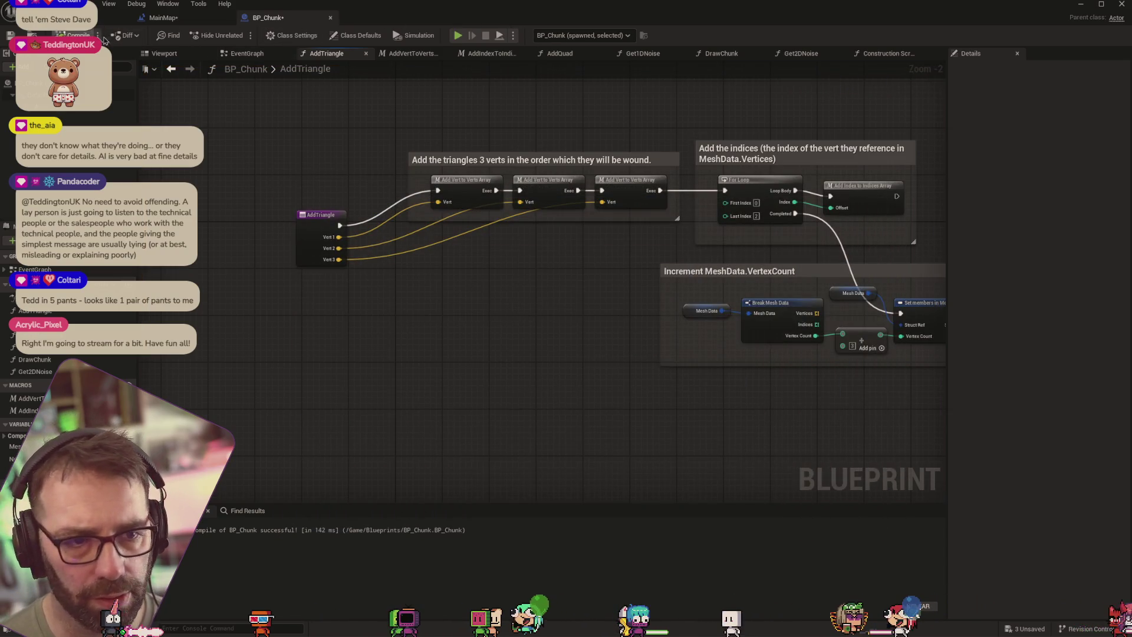
left_click(187, 22)
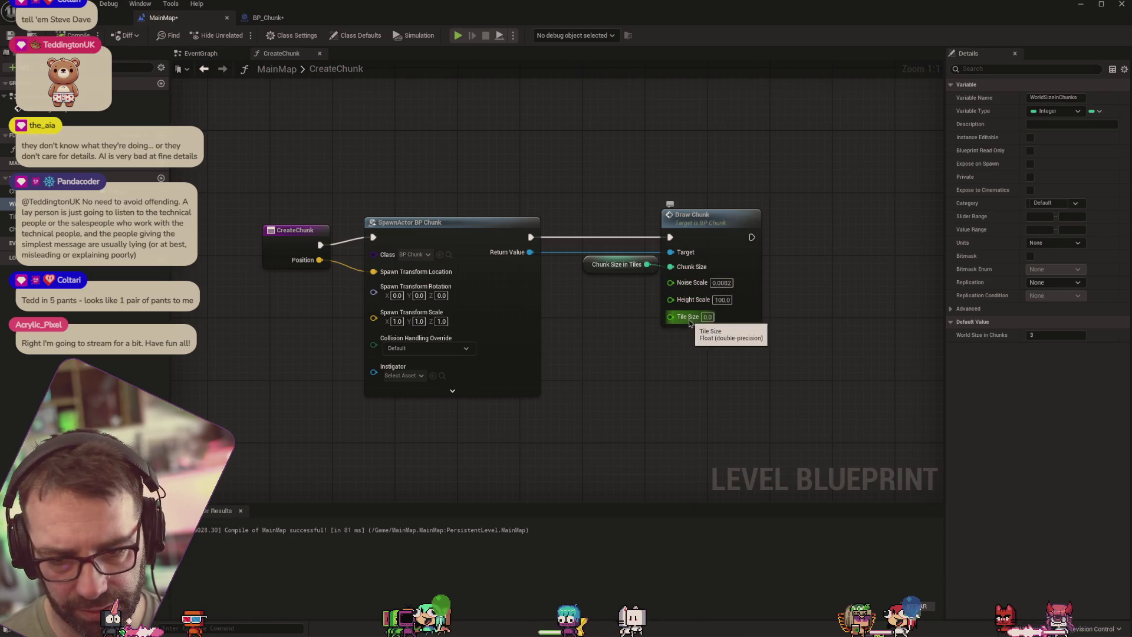
Add a TileSize getter to CreateChunk and change TileSize's type to Float
mouse_move(35, 217)
left_mouse_down()
mouse_move(118, 236)
mouse_move(273, 240)
mouse_move(602, 348)
left_mouse_up()
left_click(582, 344)
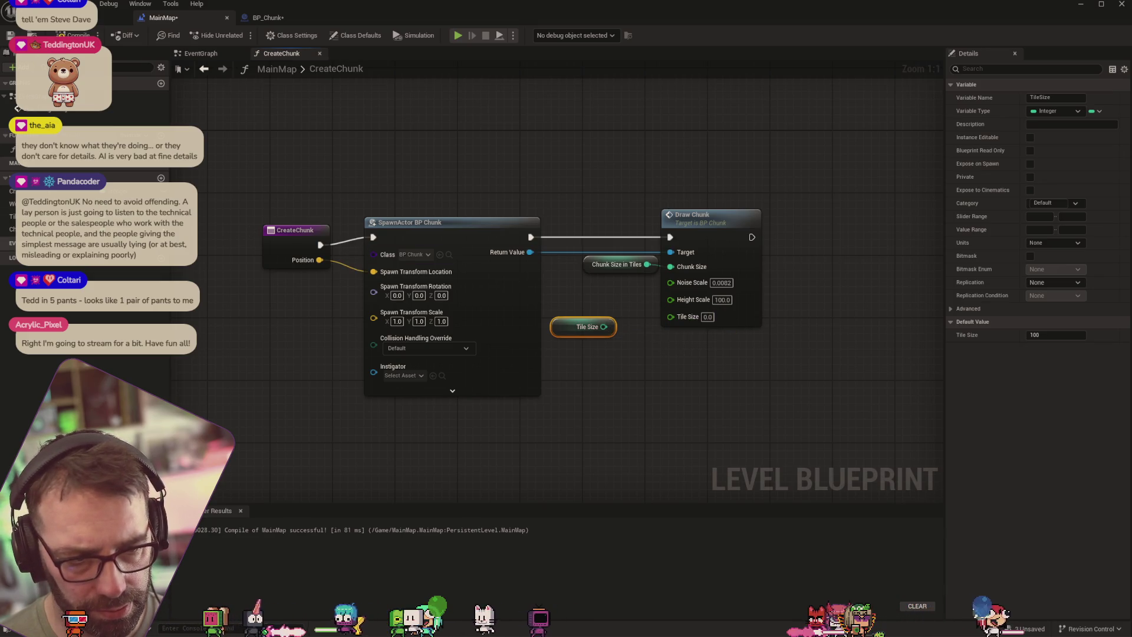
left_click(129, 216)
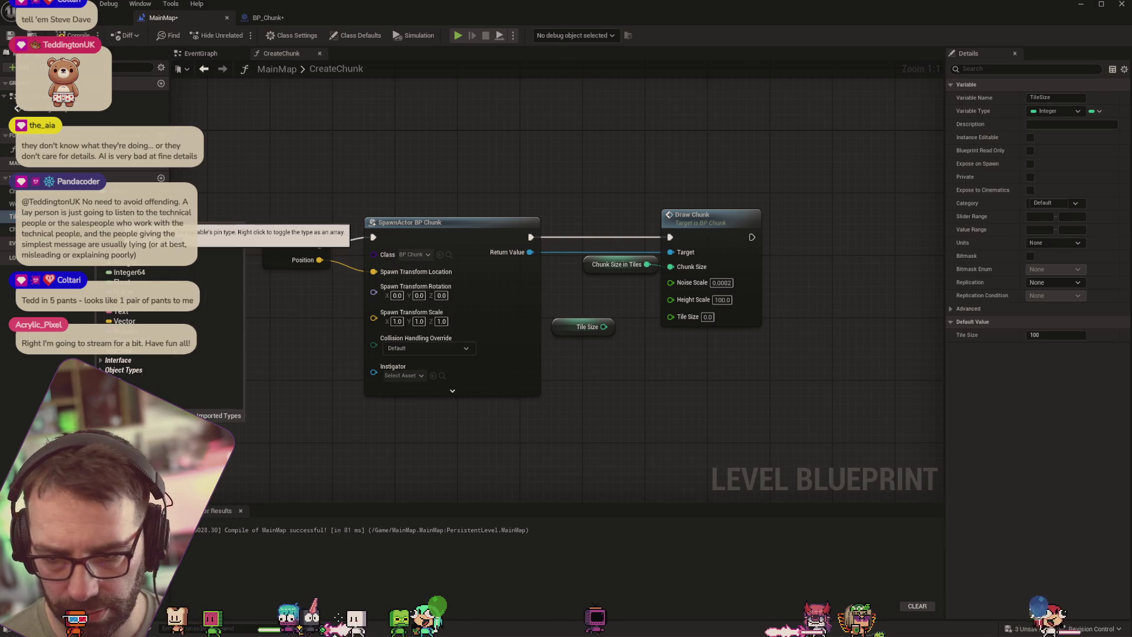
left_click(148, 282)
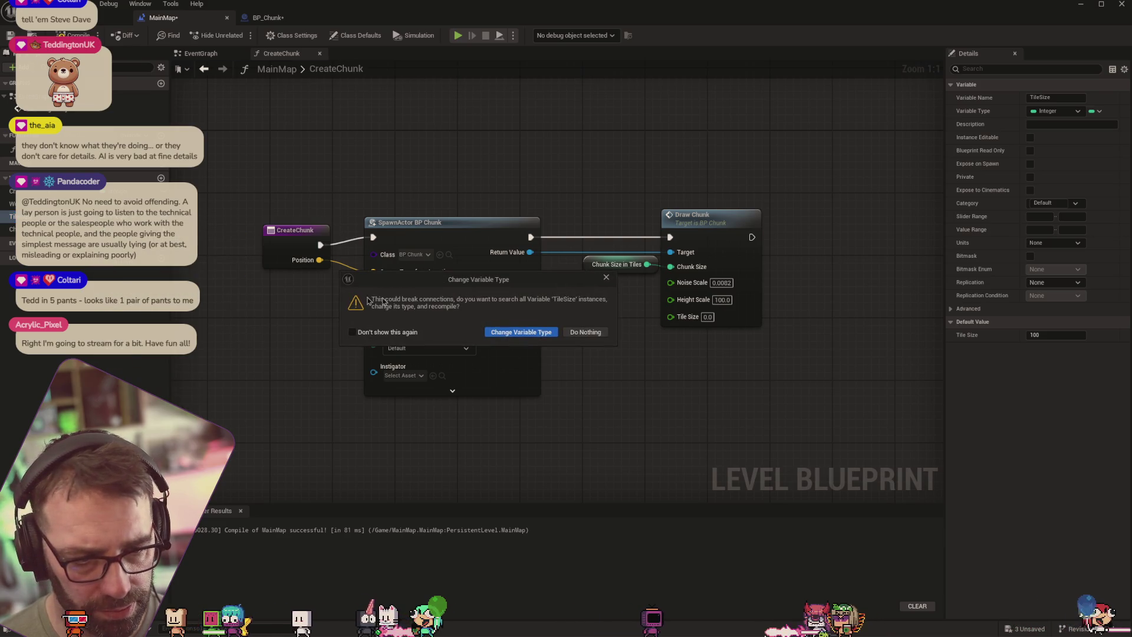
left_click(528, 333)
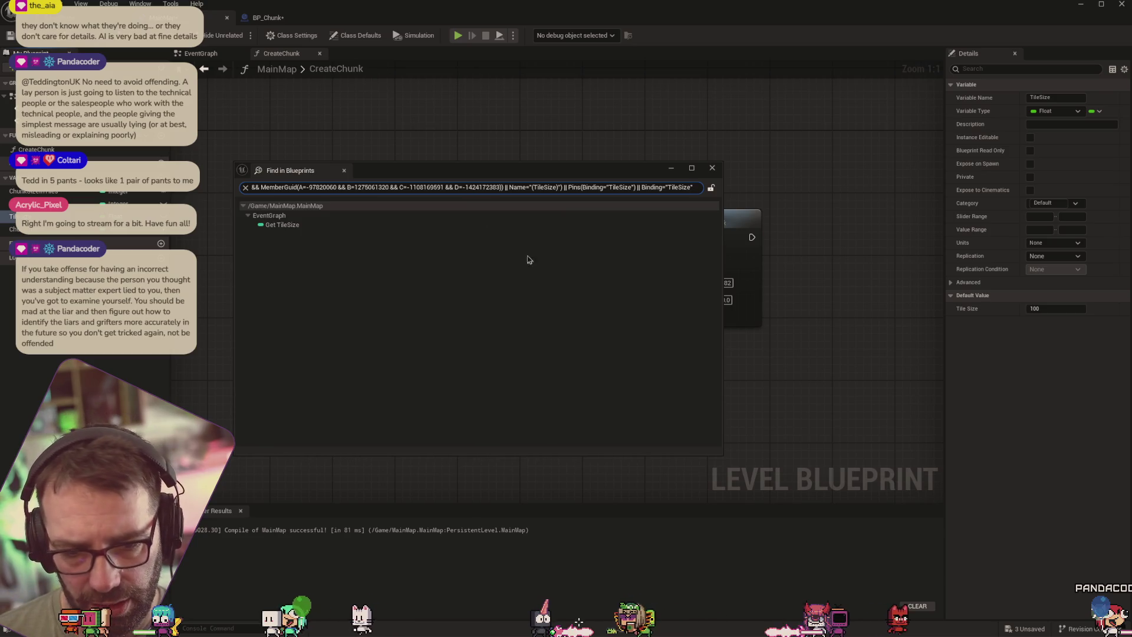
left_click(713, 168)
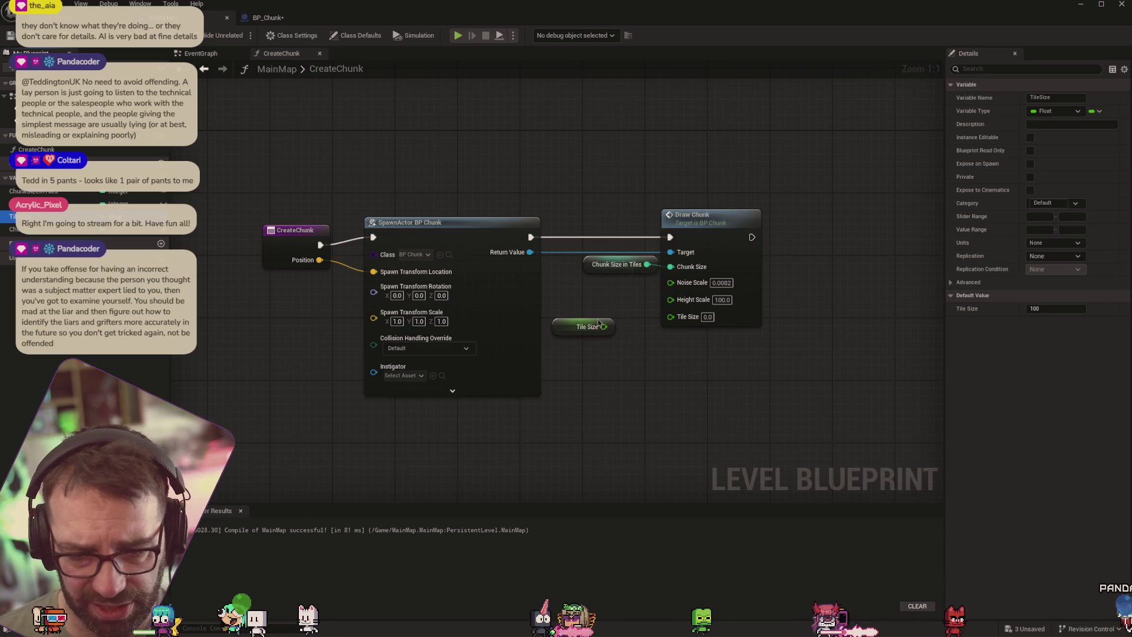
Wire Tile Size into Draw Chunk's Tile Size input and test-play the level
left_click_drag(562, 331, 671, 317)
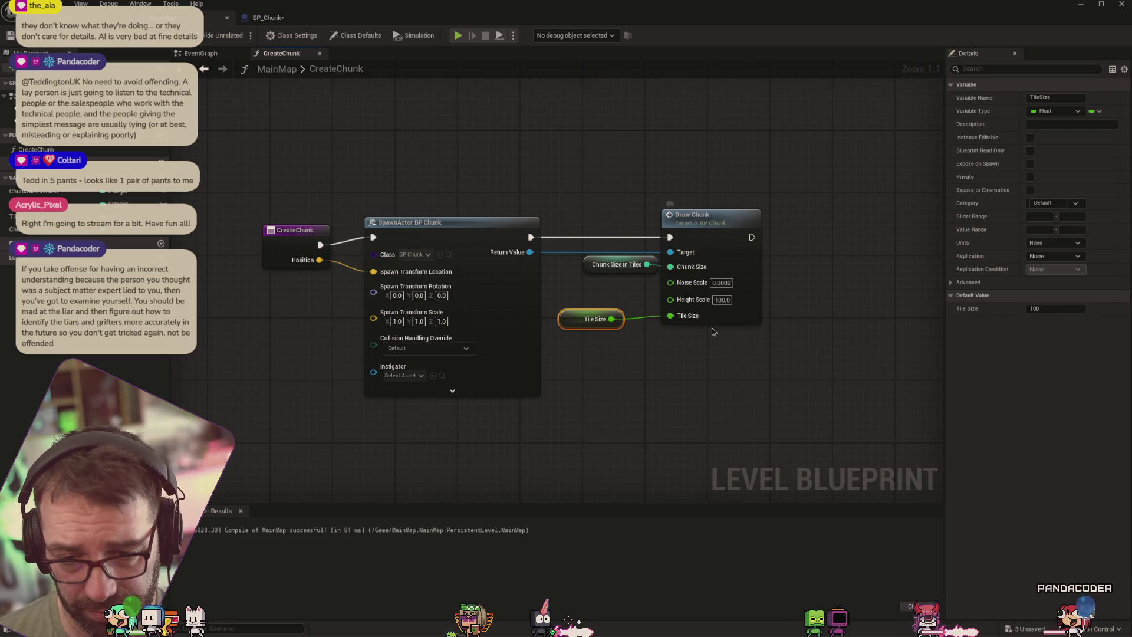
left_click_drag(591, 319, 606, 311)
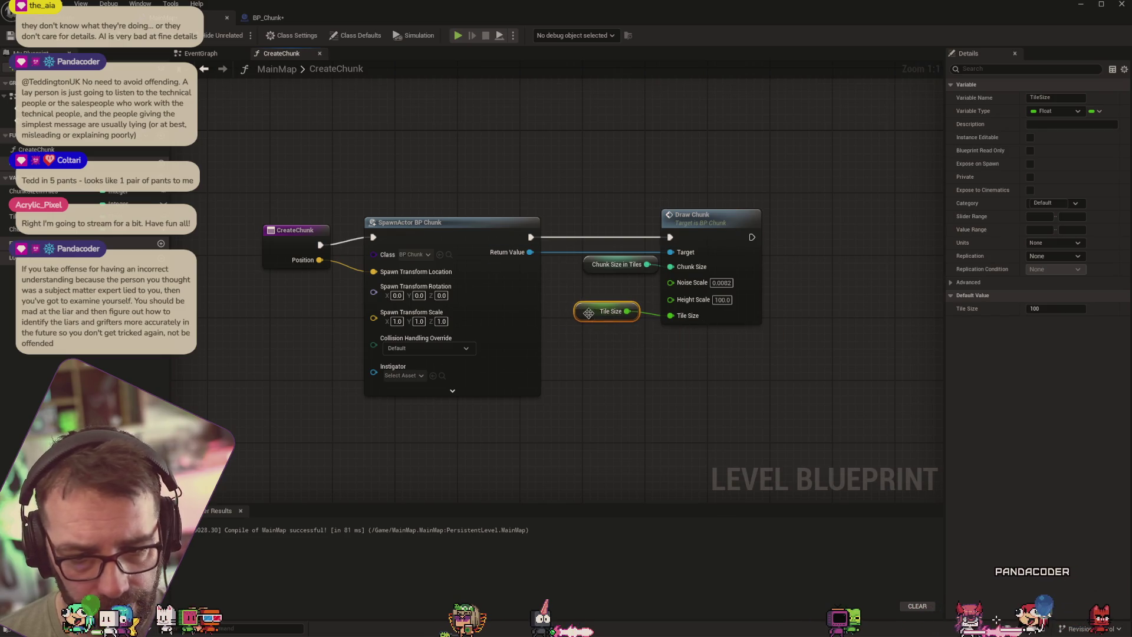
left_click(723, 299)
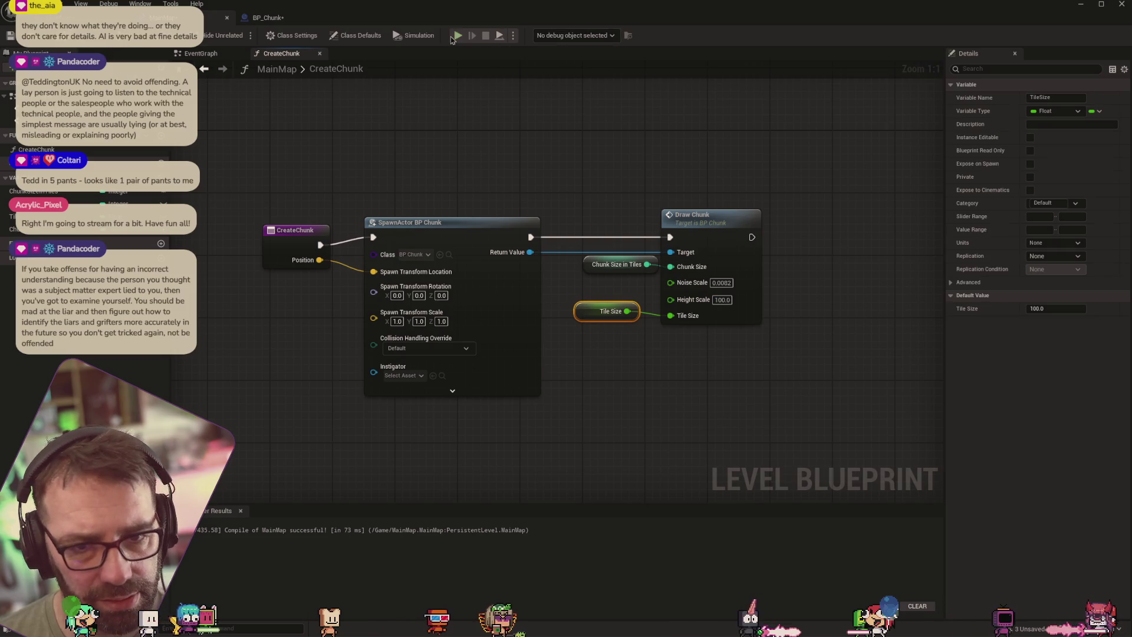
left_click(457, 36)
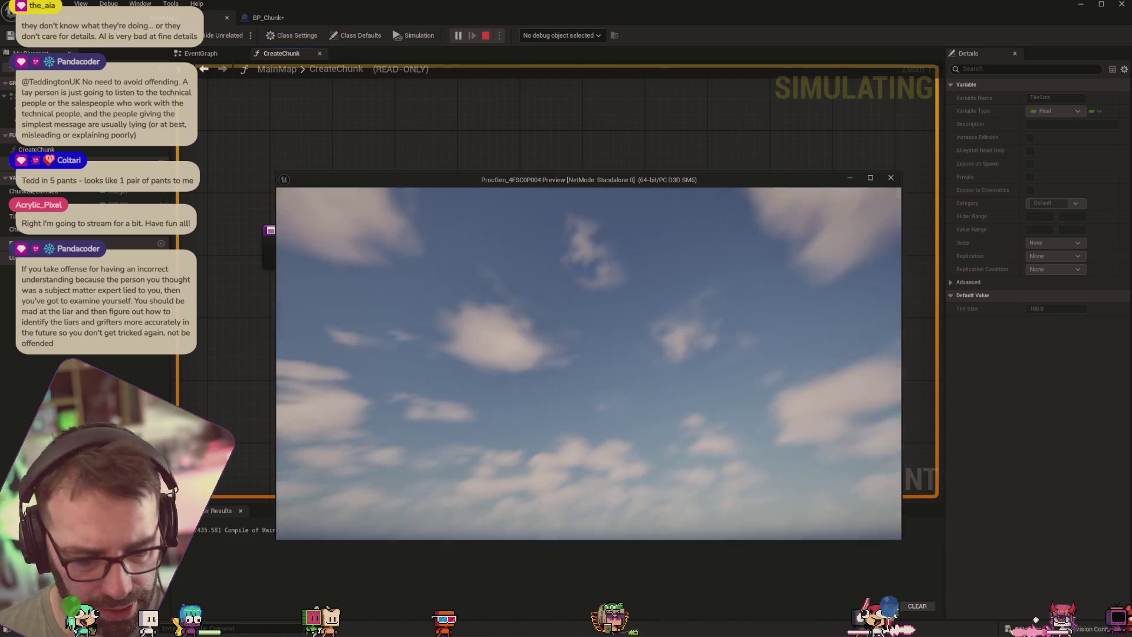
Stop the Play In Editor session that showed only sky with Esc
key("Escape")
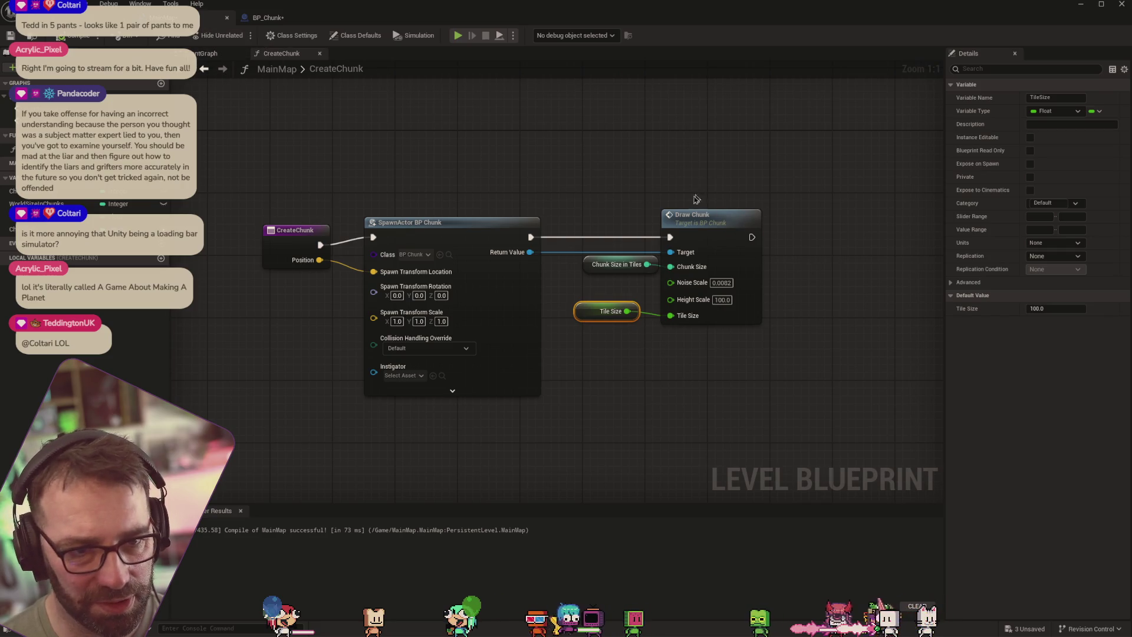
Open DrawChunk from the Draw Chunk node, pan over its loops and add-quad section, then return to CreateChunk
double_click(694, 216)
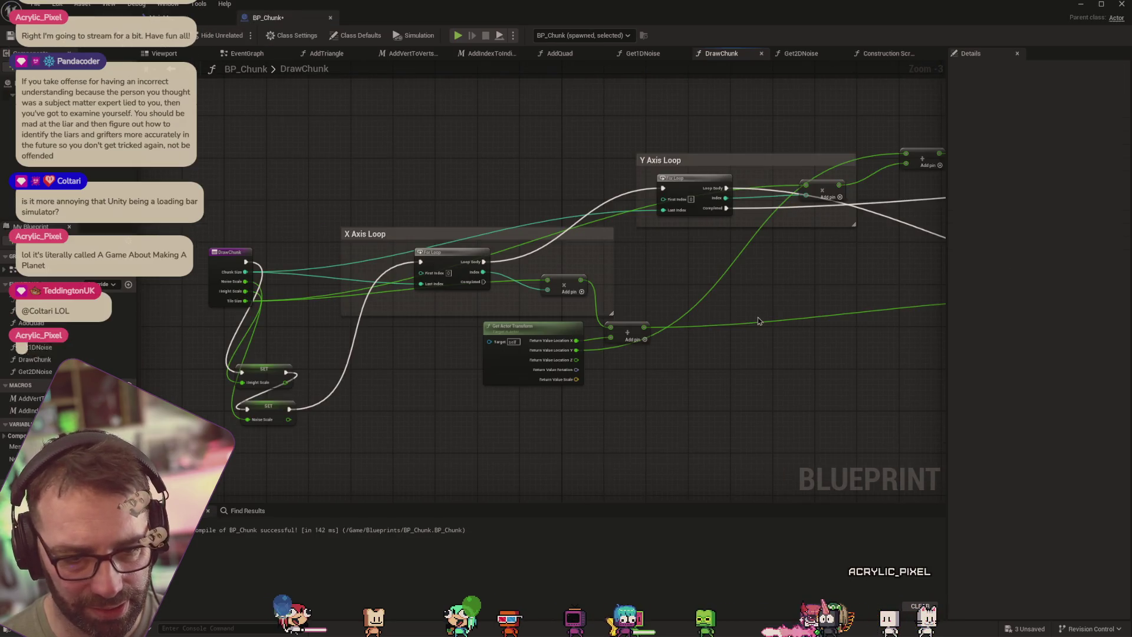
mouse_move(804, 374)
left_mouse_down()
mouse_move(611, 374)
mouse_move(554, 351)
mouse_move(566, 348)
left_mouse_up()
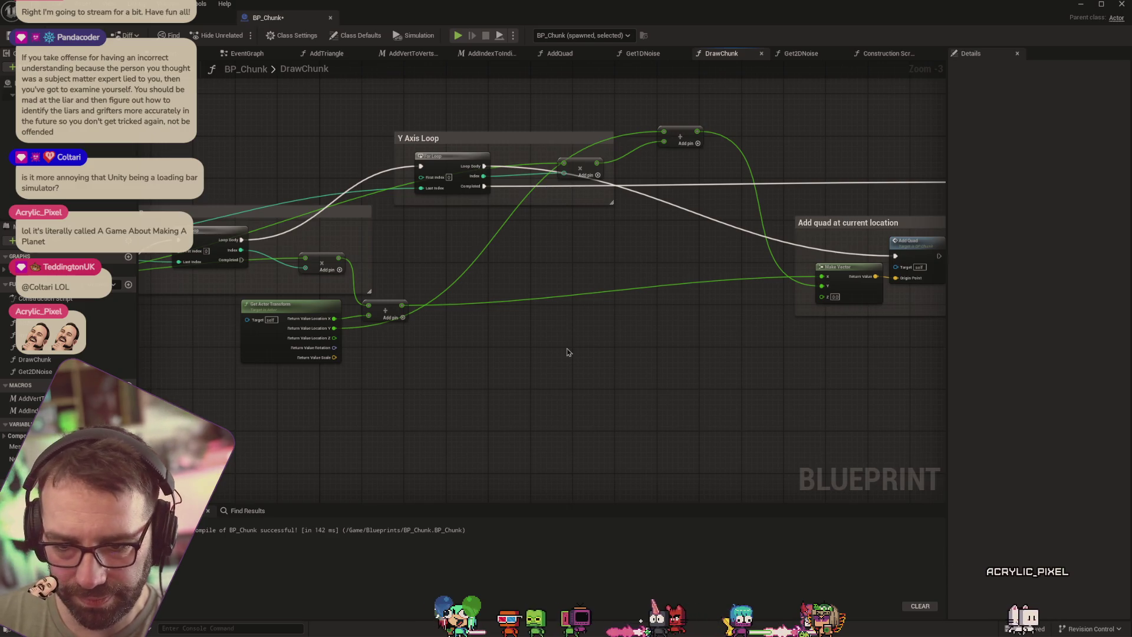
mouse_move(475, 386)
left_mouse_down()
mouse_move(664, 406)
mouse_move(392, 407)
left_mouse_up()
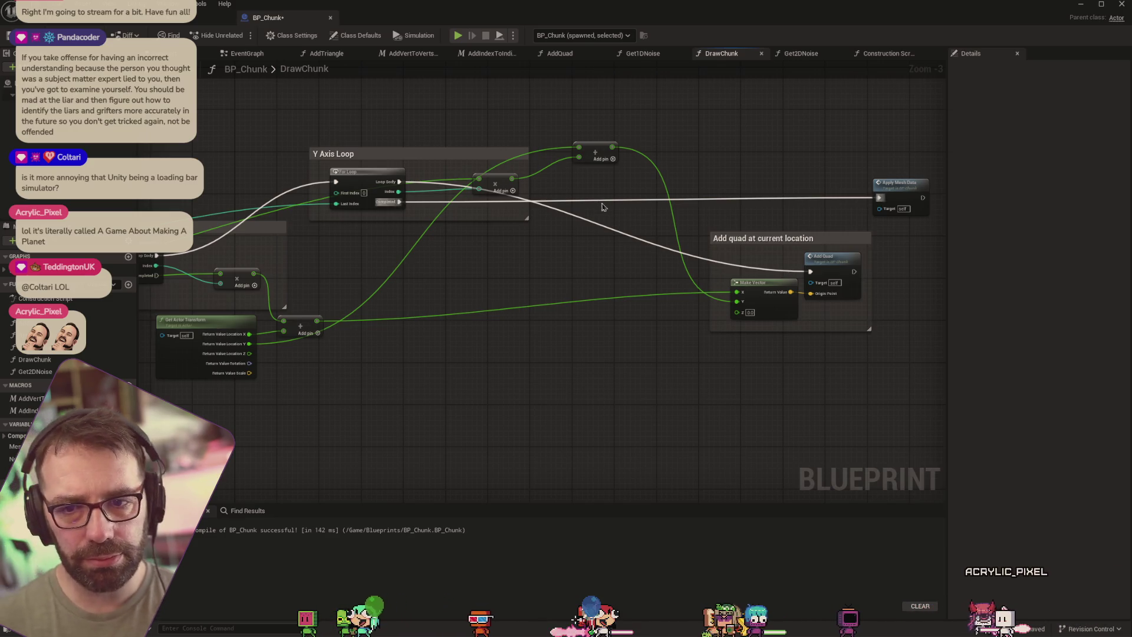
mouse_move(529, 290)
left_mouse_down()
mouse_move(735, 299)
mouse_move(854, 287)
mouse_move(779, 303)
left_mouse_up()
left_click(183, 20)
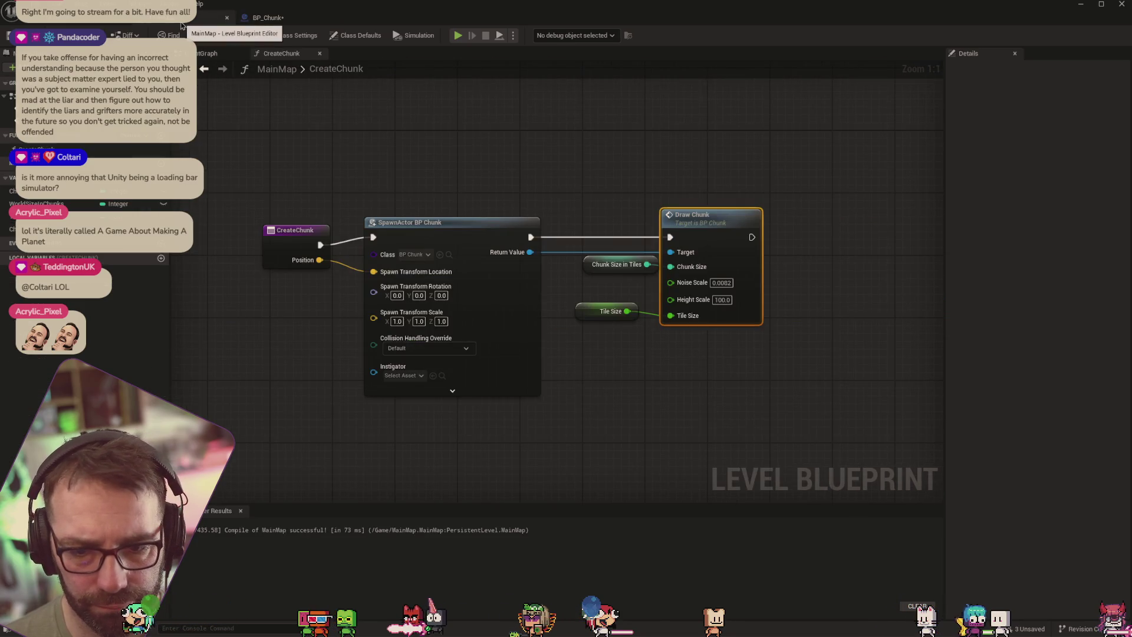
Confirm ChunkSizeInTiles defaults to 16 and TileSize to 100.0, then return to DrawChunk
left_click_drag(585, 265, 578, 268)
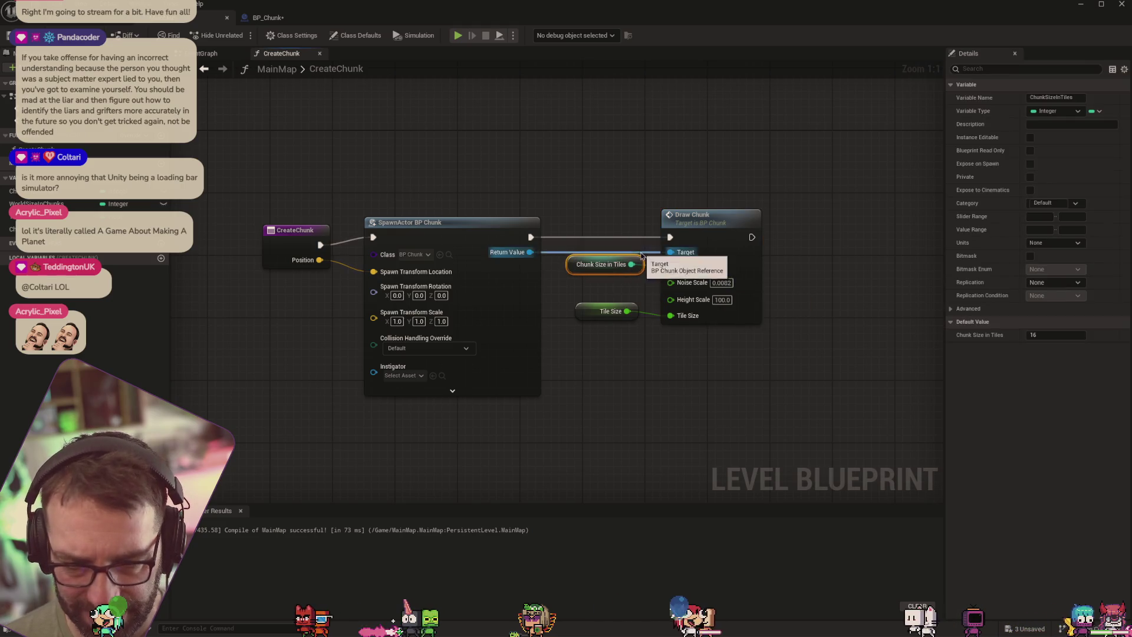
left_click(16, 192)
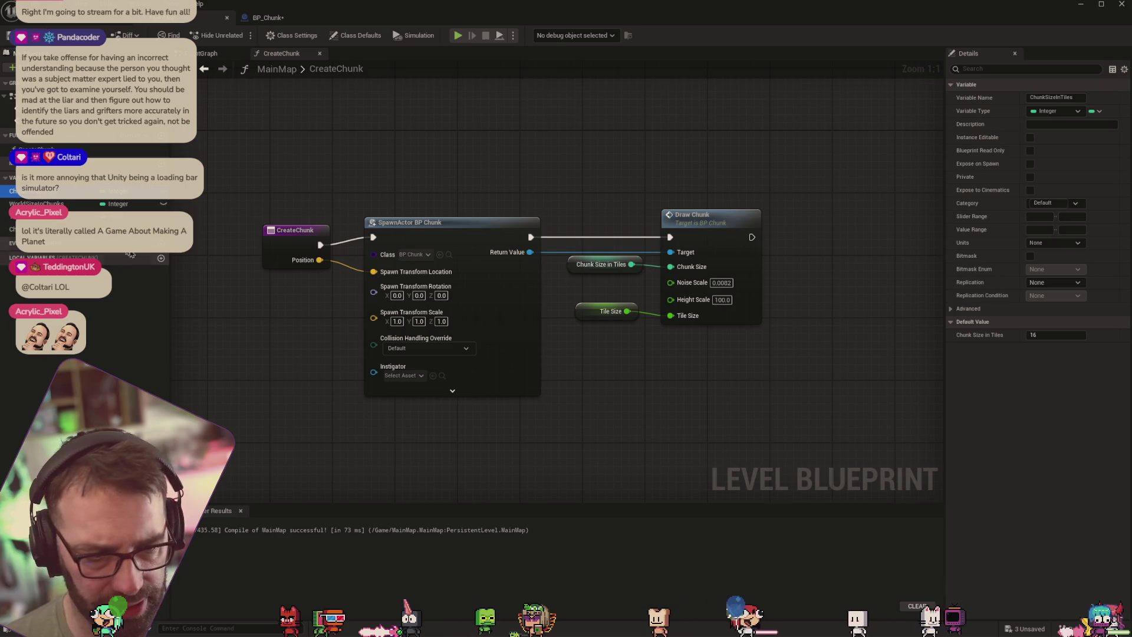
key("Down")
key("Down")
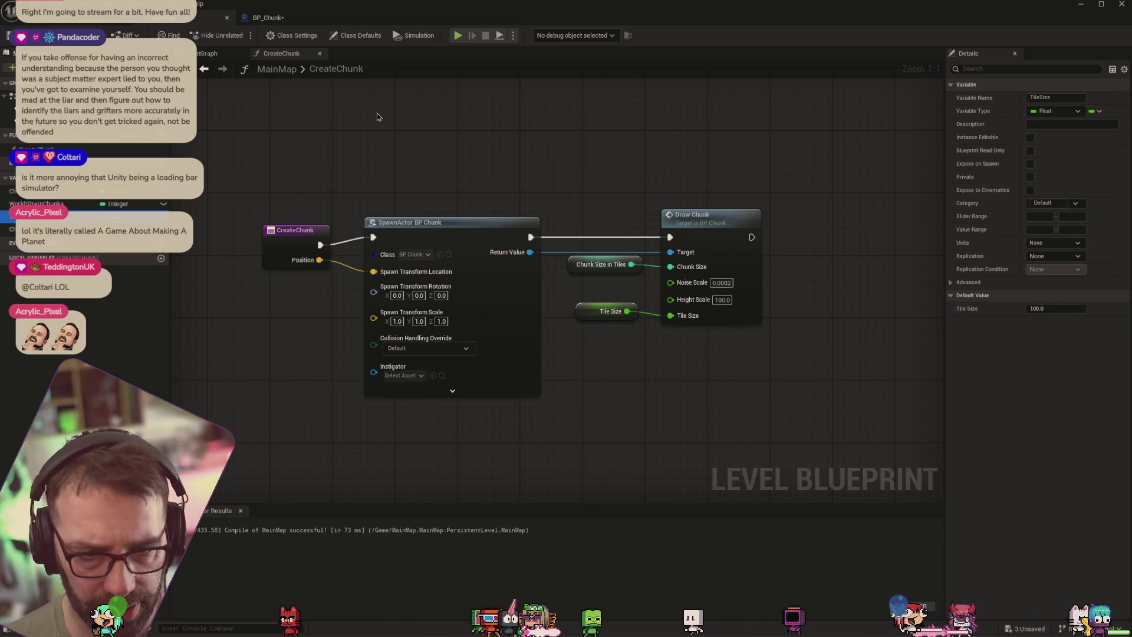
left_click(268, 17)
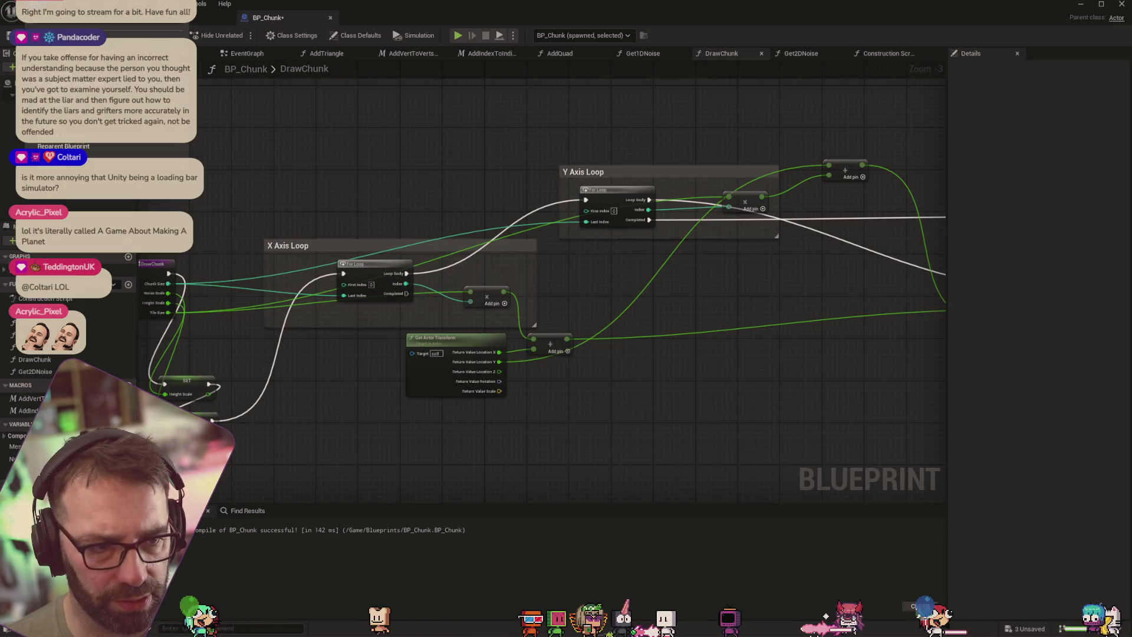
Wire the X Axis Loop's Completed pin to Apply Mesh Data and unlink the Y Axis Loop's Completed pin
key("ctrl+s")
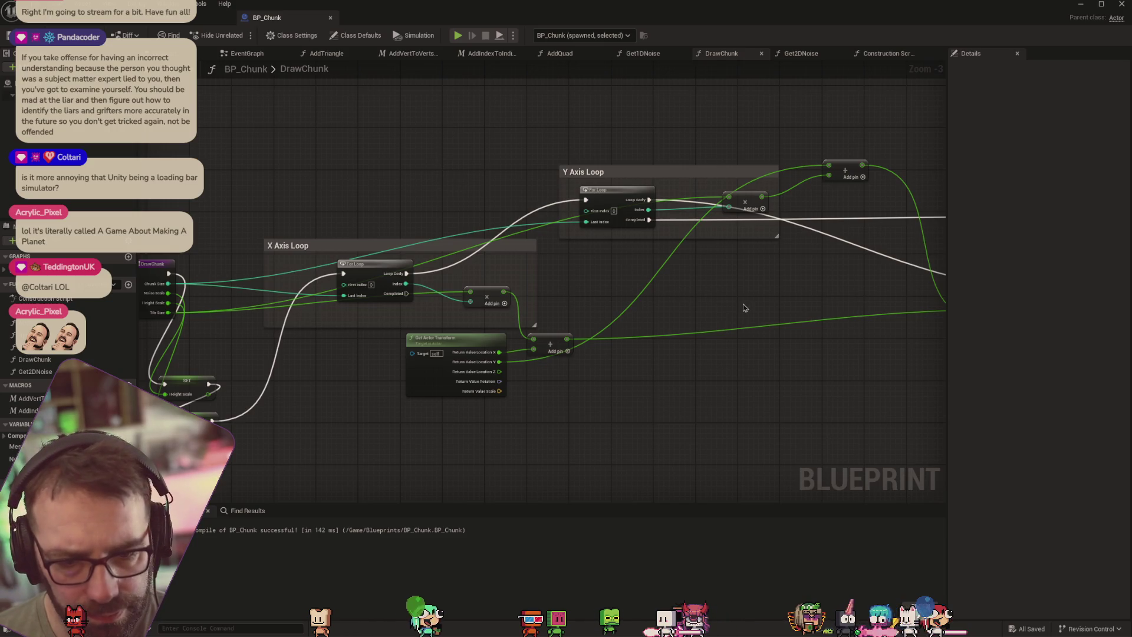
mouse_move(744, 307)
left_mouse_down()
mouse_move(630, 270)
mouse_move(445, 263)
mouse_move(464, 263)
left_mouse_up()
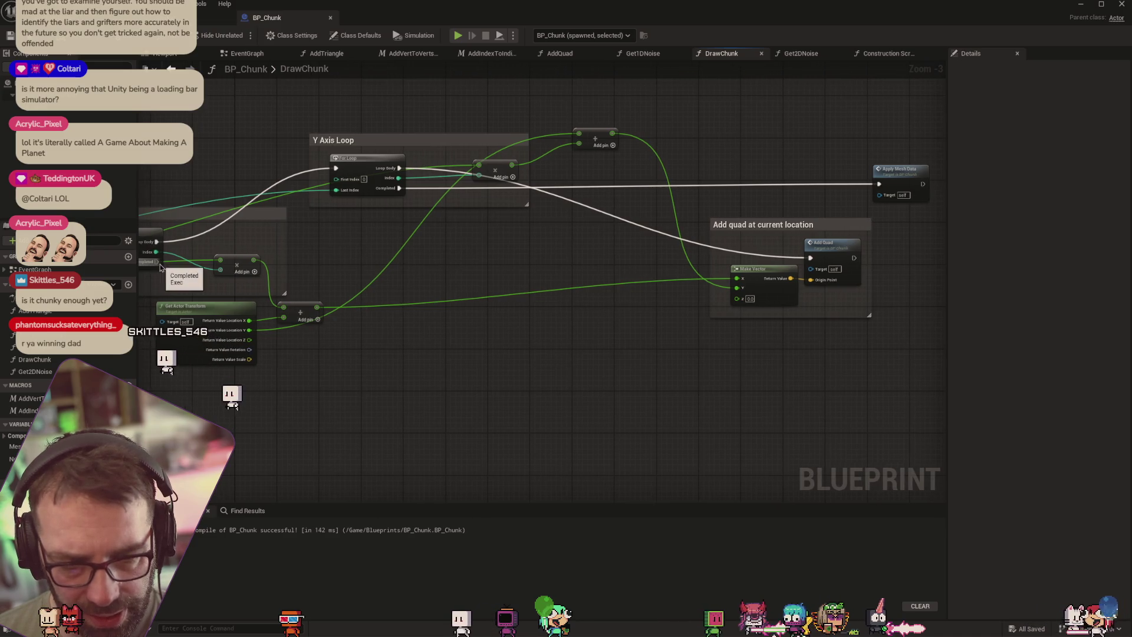
mouse_move(157, 263)
left_mouse_down()
mouse_move(606, 240)
mouse_move(884, 195)
mouse_move(879, 184)
left_mouse_up()
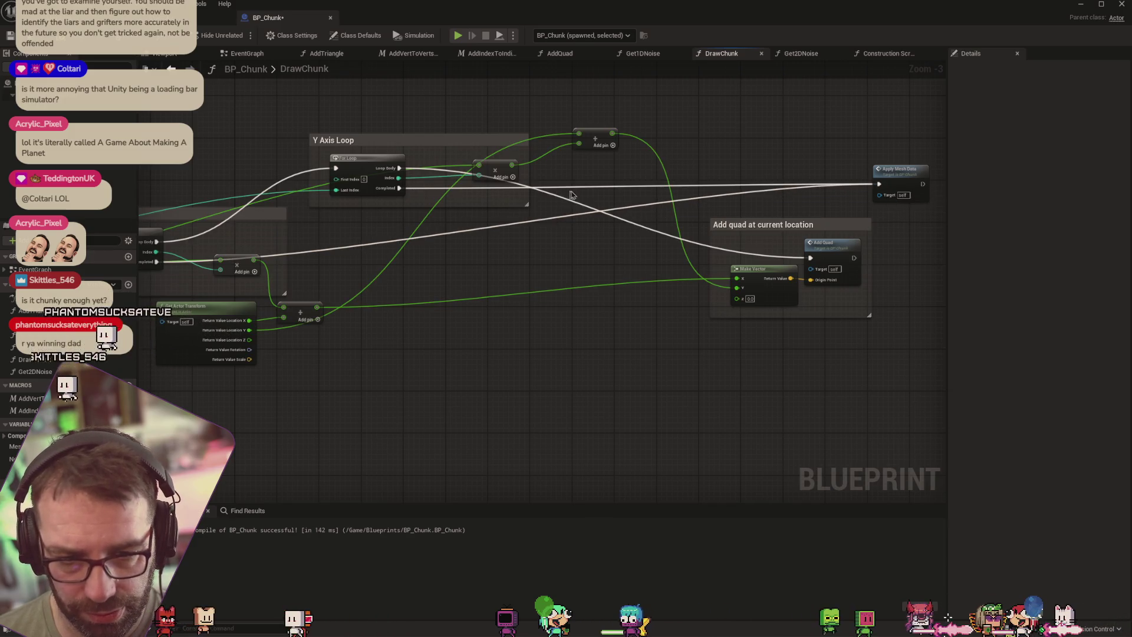
left_click(384, 192, "alt")
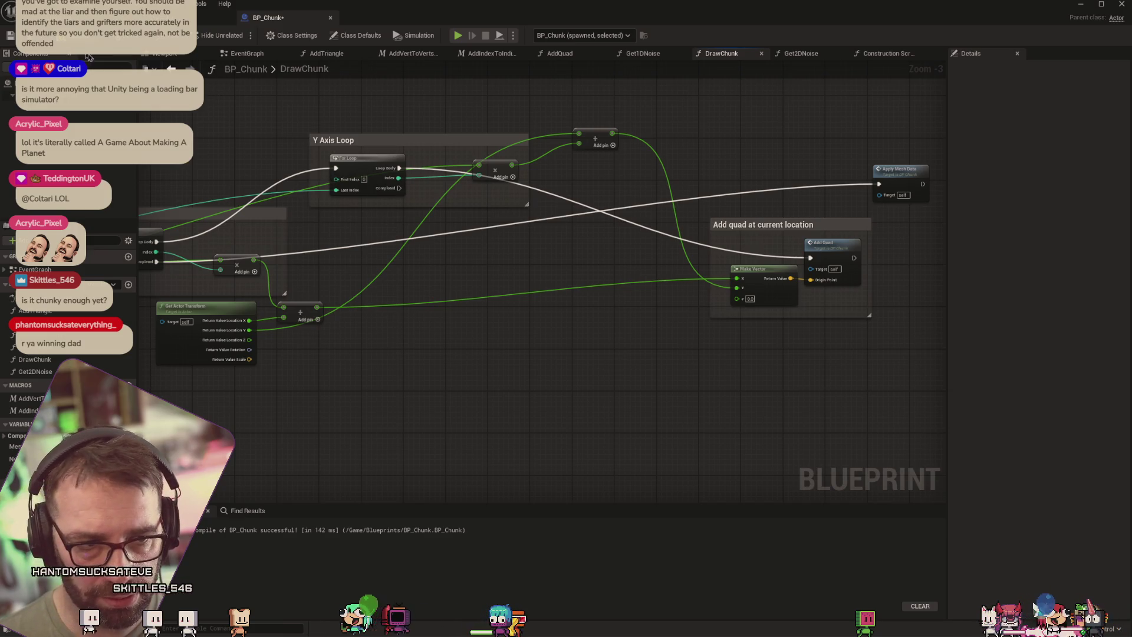
key("alt+Tab")
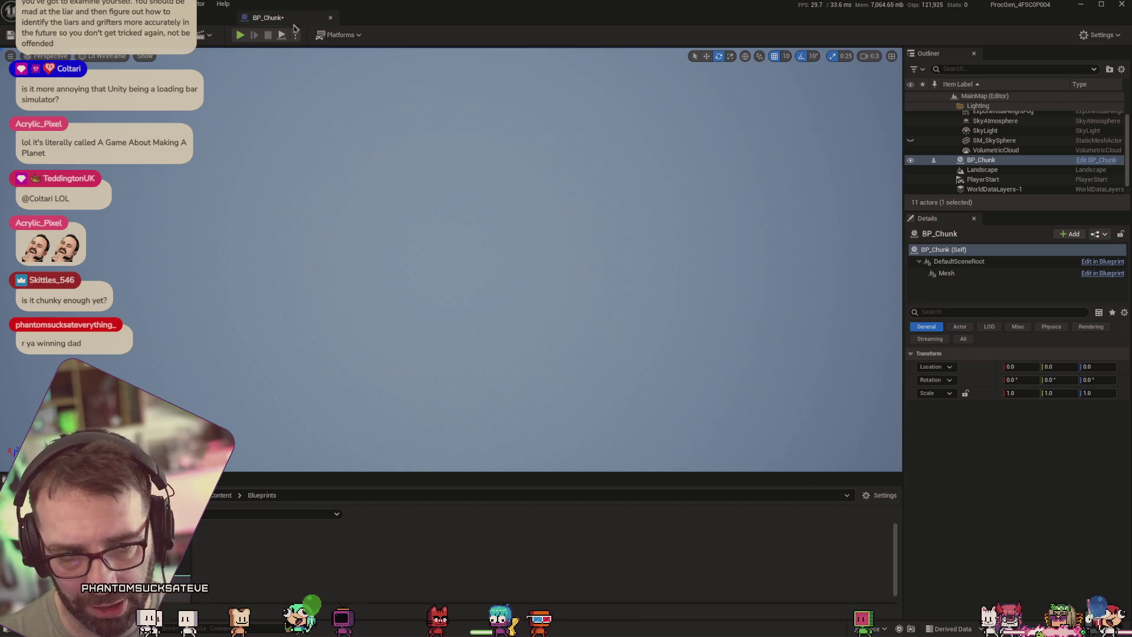
Test-play the level briefly, stop it, and go back to the BP_Chunk Blueprint
left_click(240, 35)
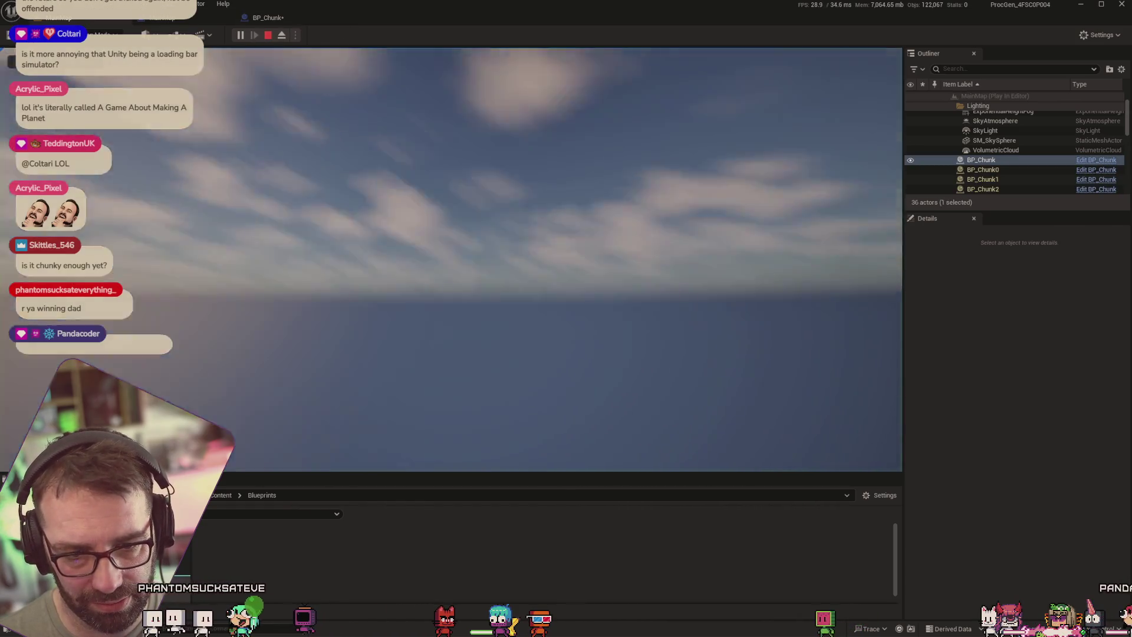
key("Escape")
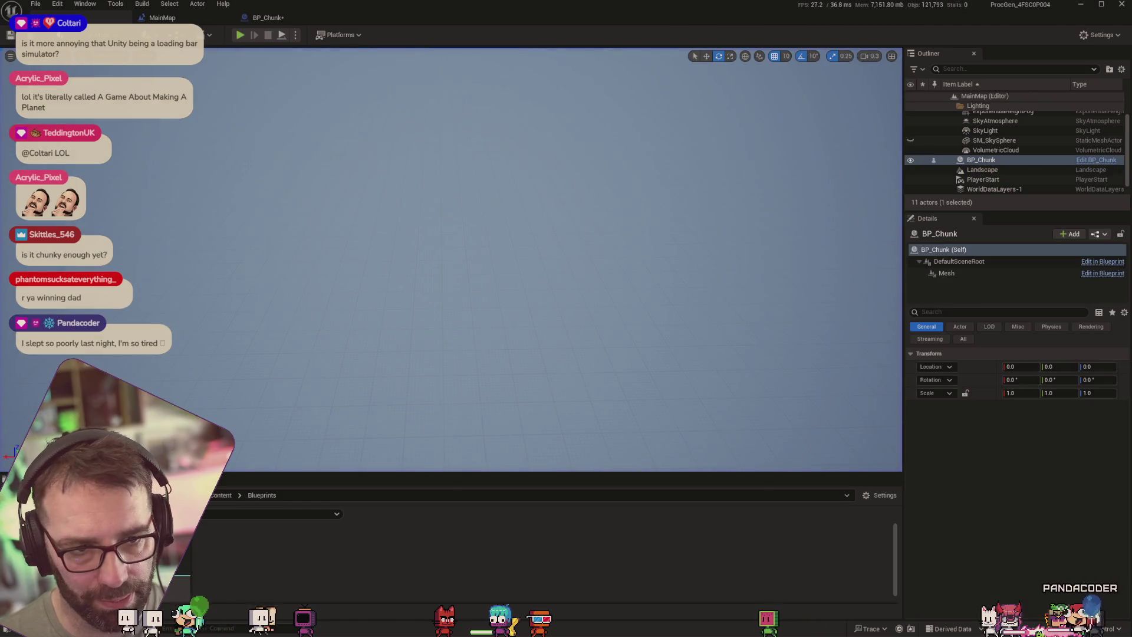
left_click(269, 18)
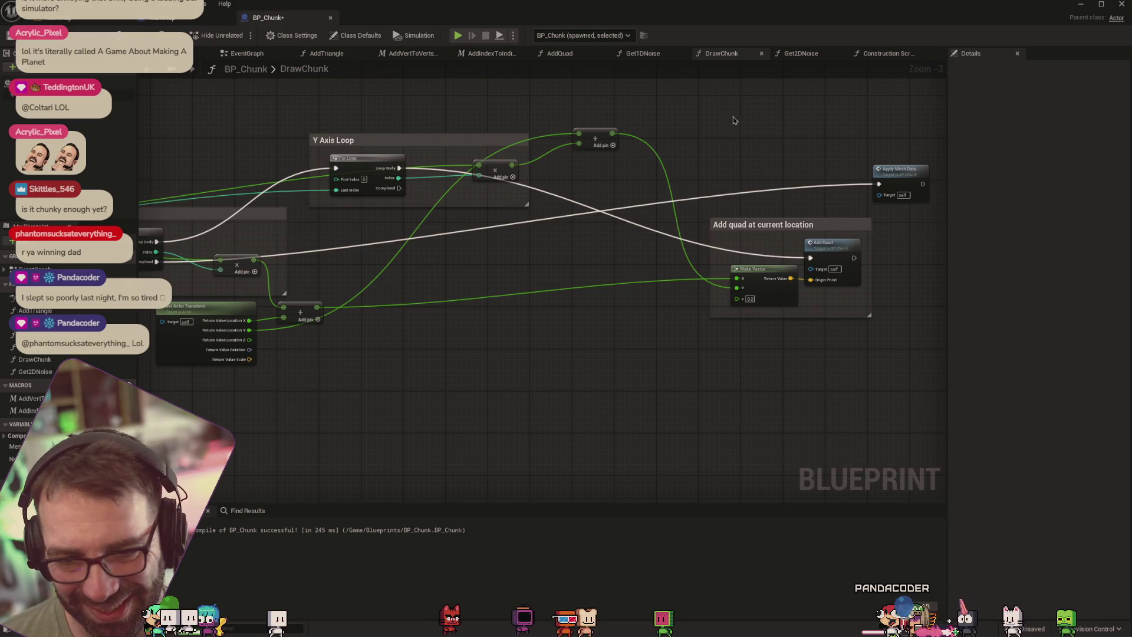
Review the Get2DNoise, Get1DNoise, AddQuad, AddIndexToIndicesArray, AddVertToVertsArray and AddTriangle graphs
left_click_drag(786, 118, 665, 121)
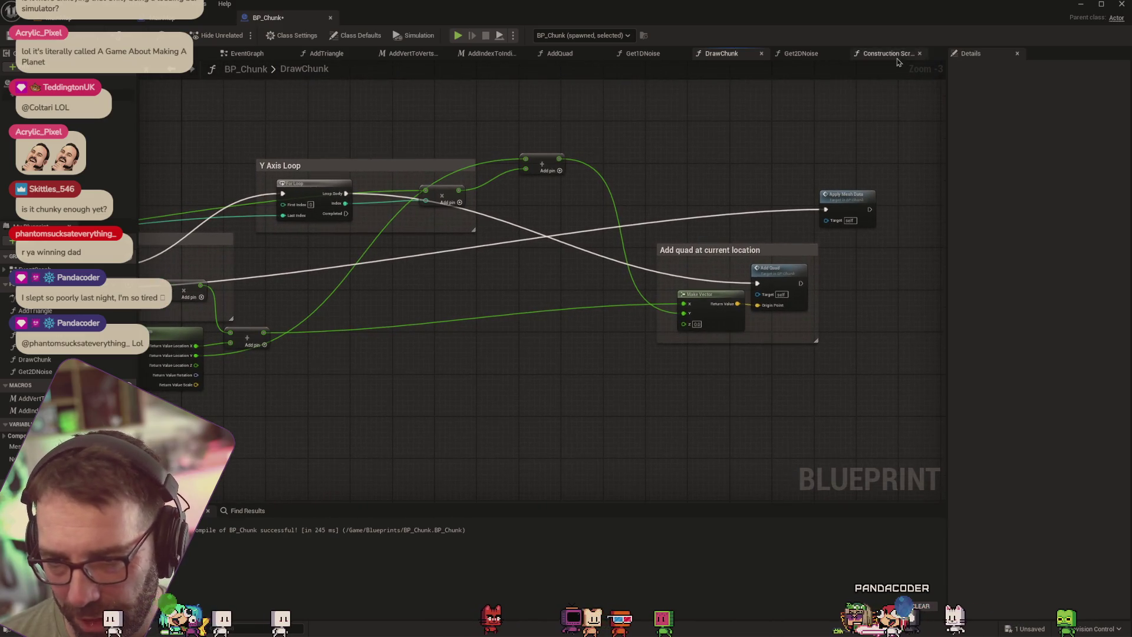
left_click(801, 53)
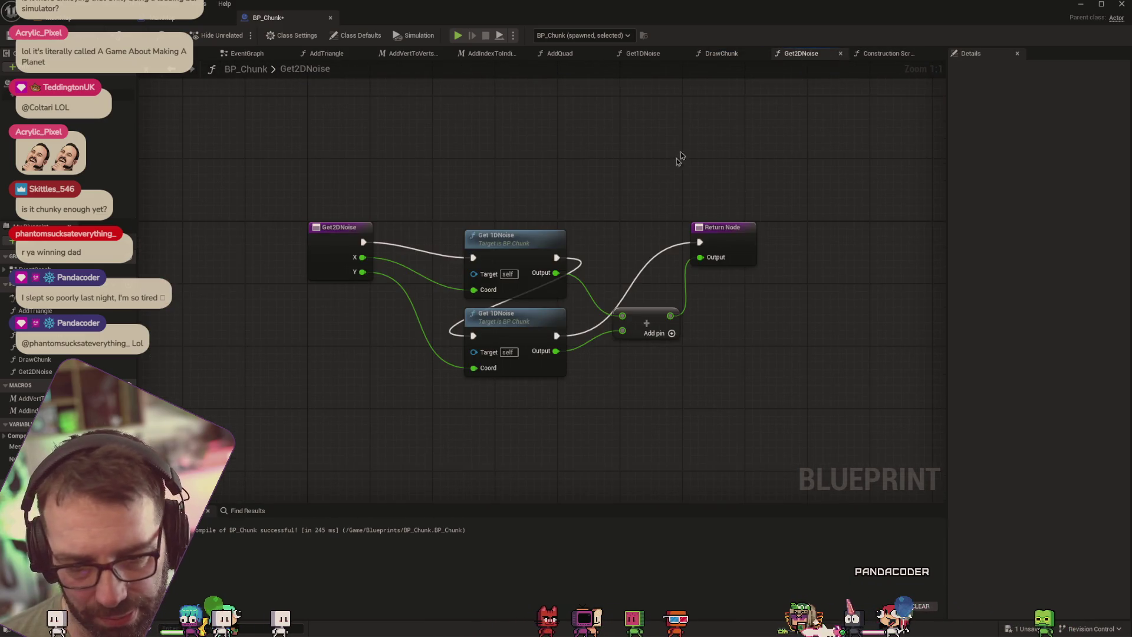
left_click(722, 53)
left_click_drag(495, 286, 594, 294)
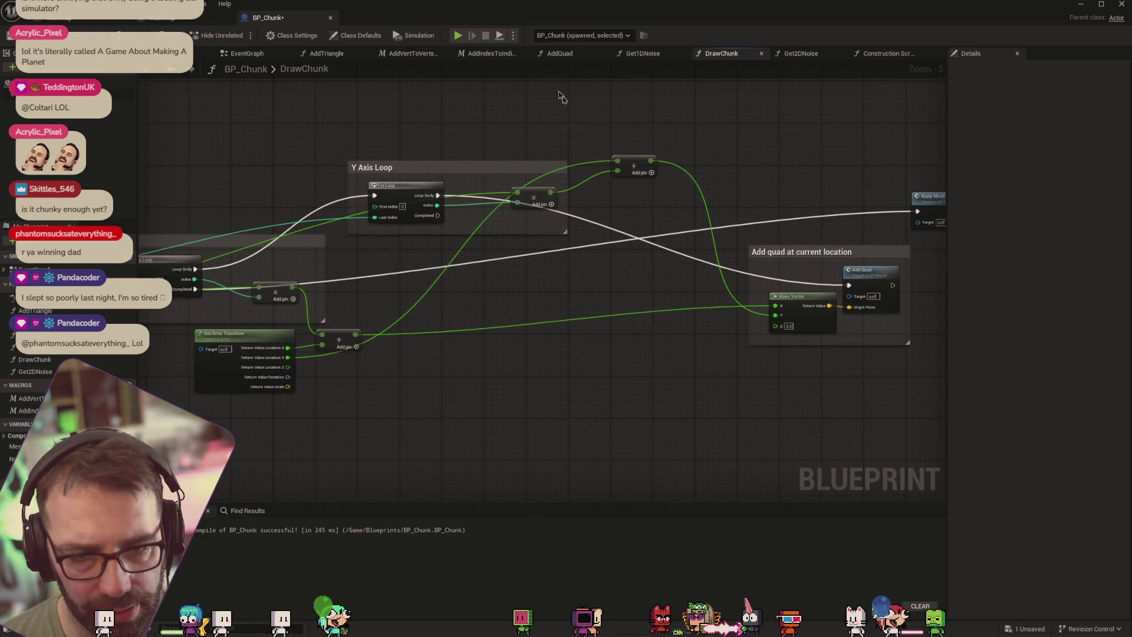
left_click(645, 53)
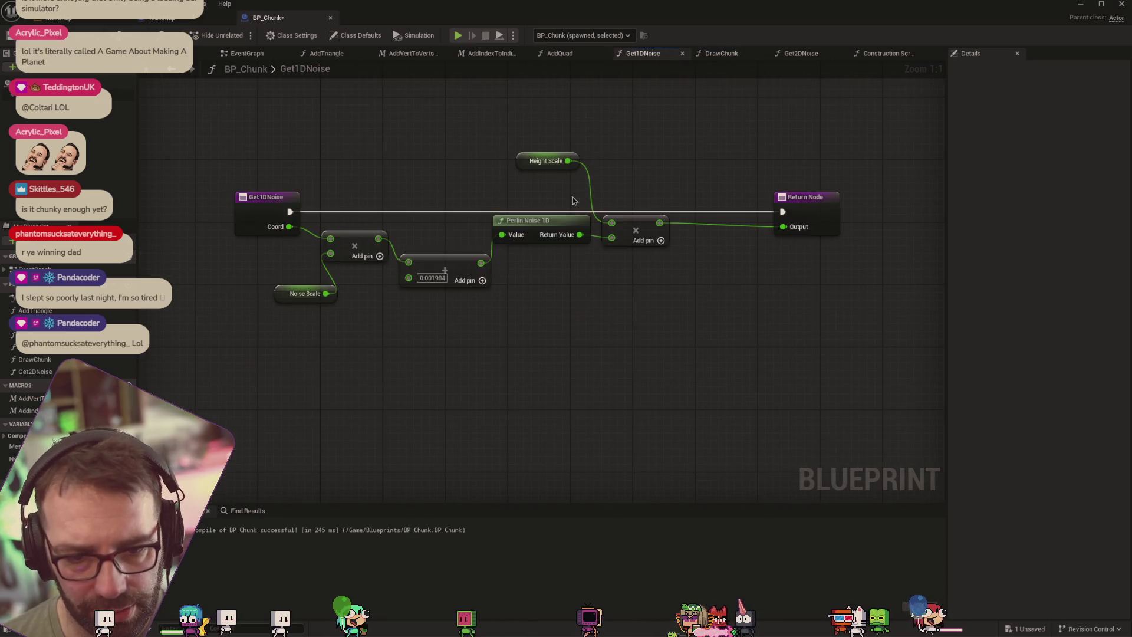
left_click(559, 54)
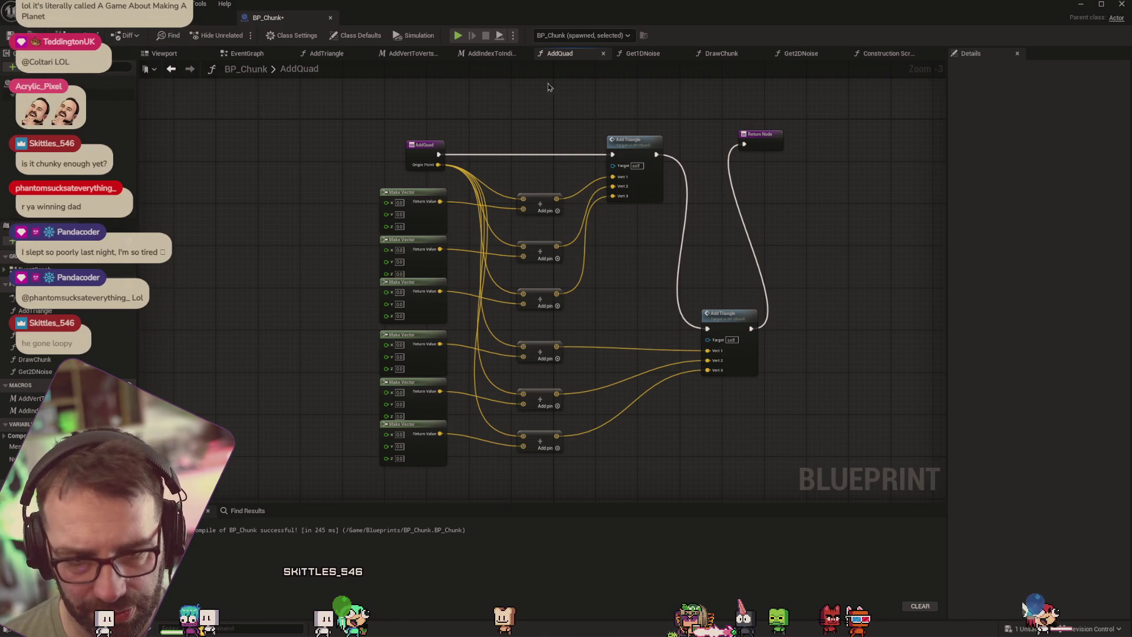
left_click(490, 53)
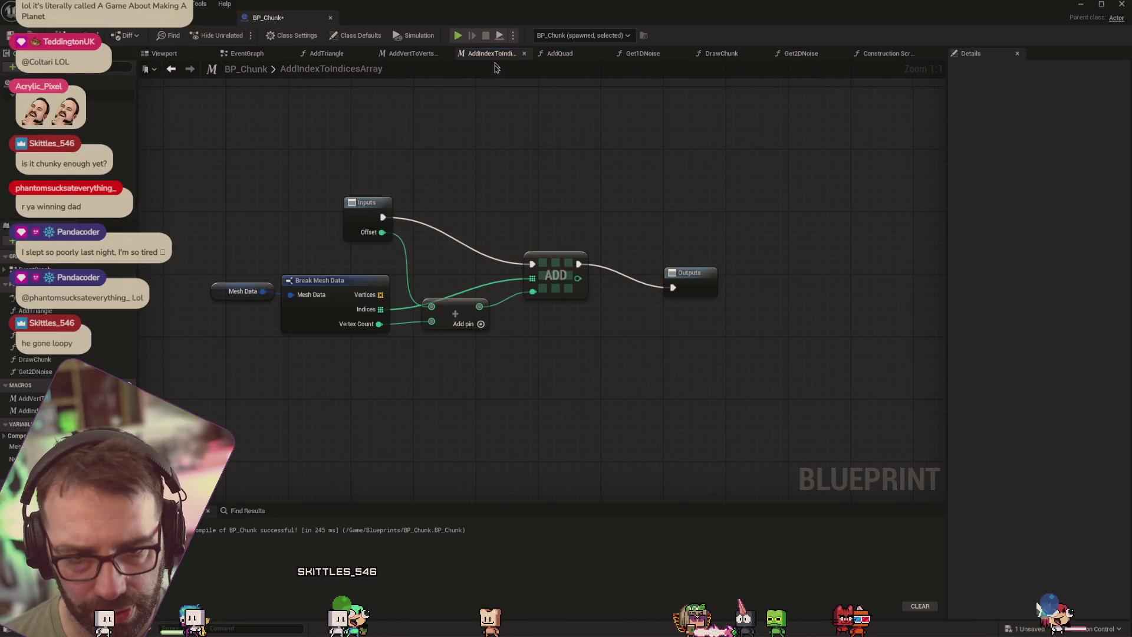
left_click(413, 53)
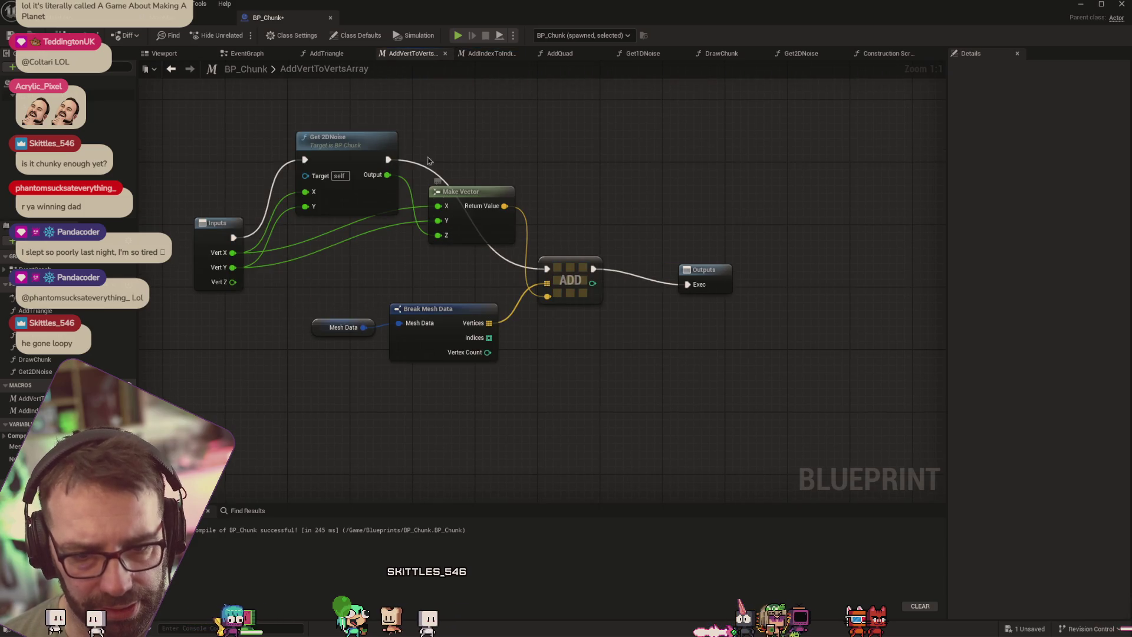
left_click(328, 54)
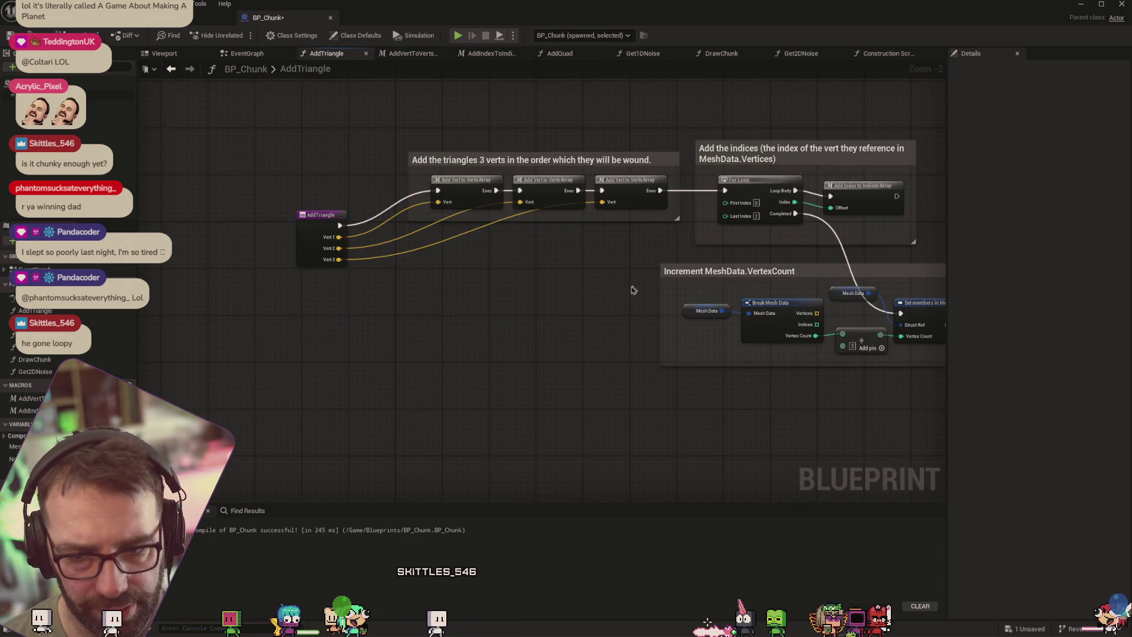
key("Home")
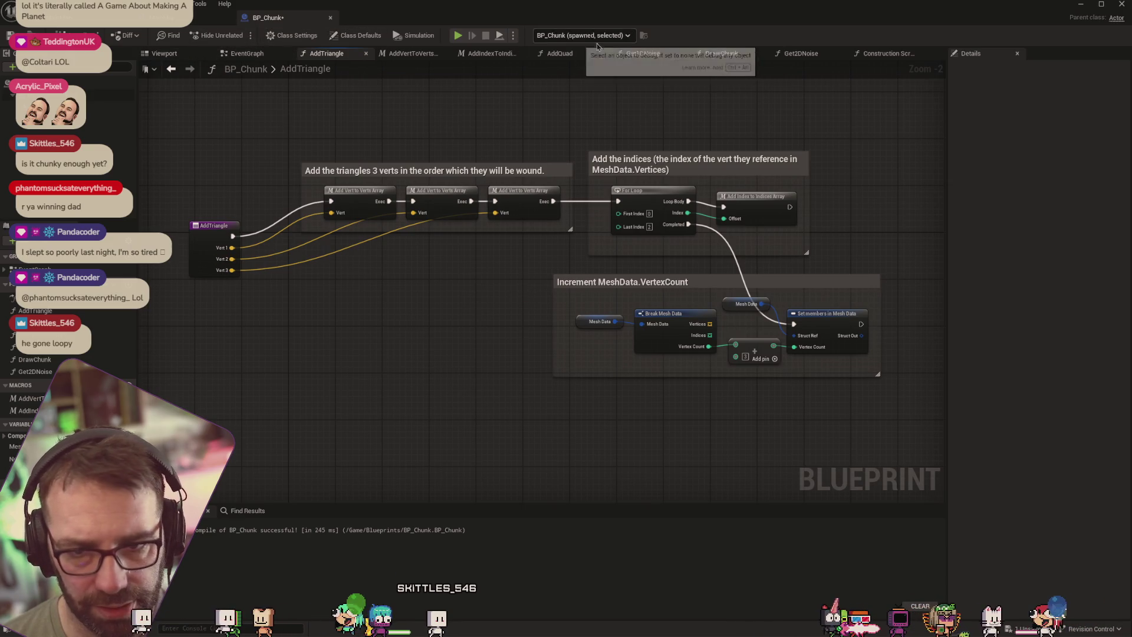
Close the Construction Script and Get1DNoise tabs and frame the whole DrawChunk graph
left_click(808, 54)
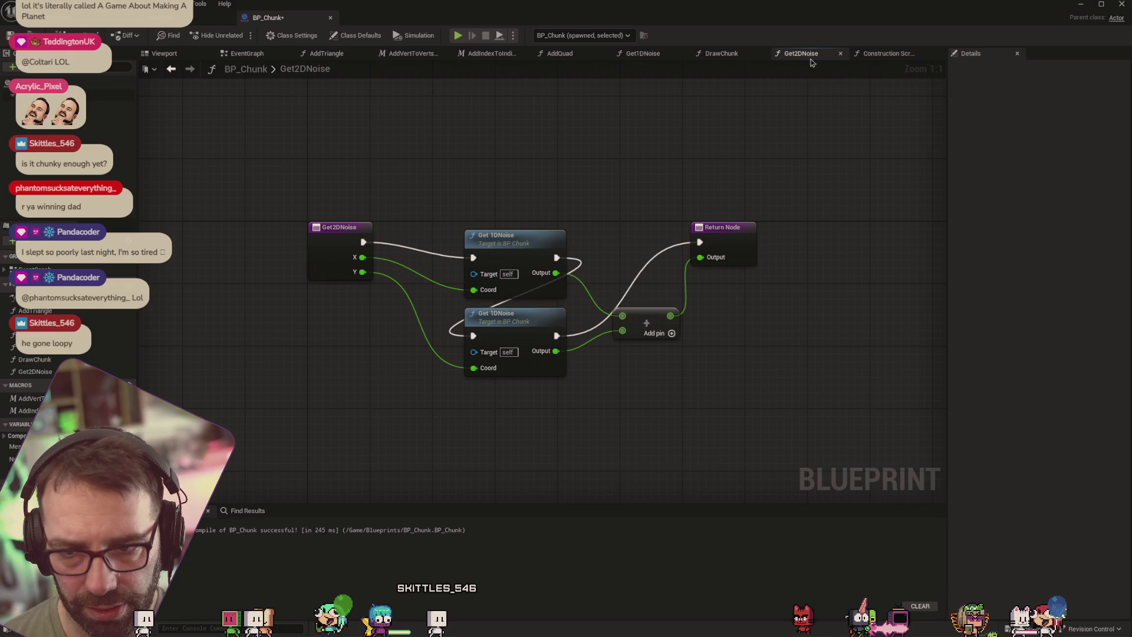
left_click(884, 53)
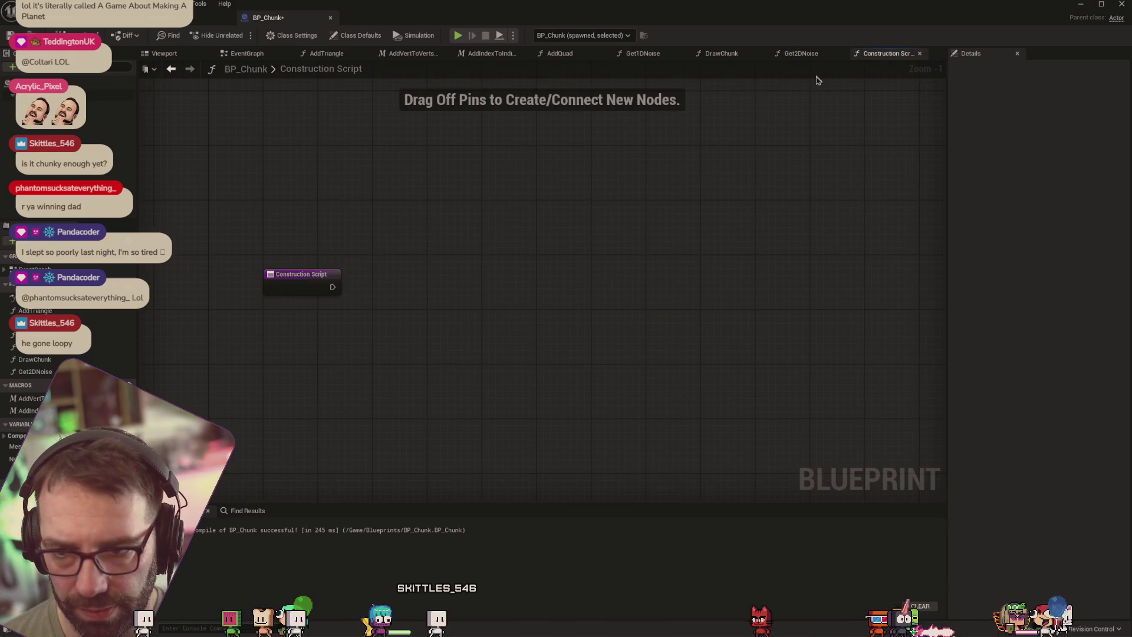
left_click(921, 53)
left_click(646, 54)
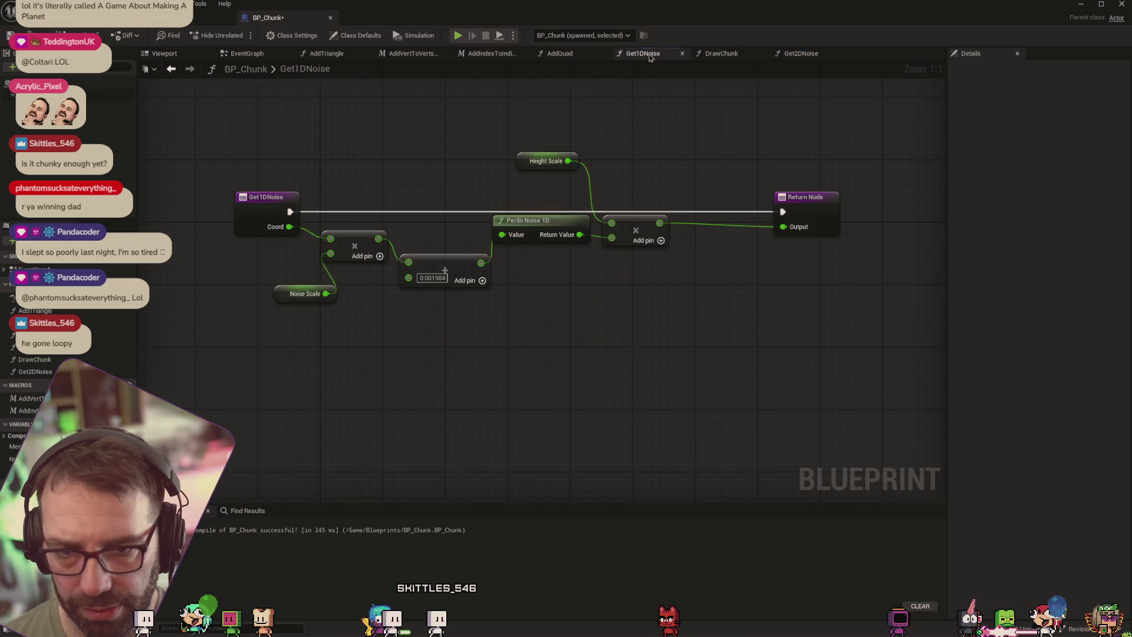
left_click(682, 53)
left_click(640, 57)
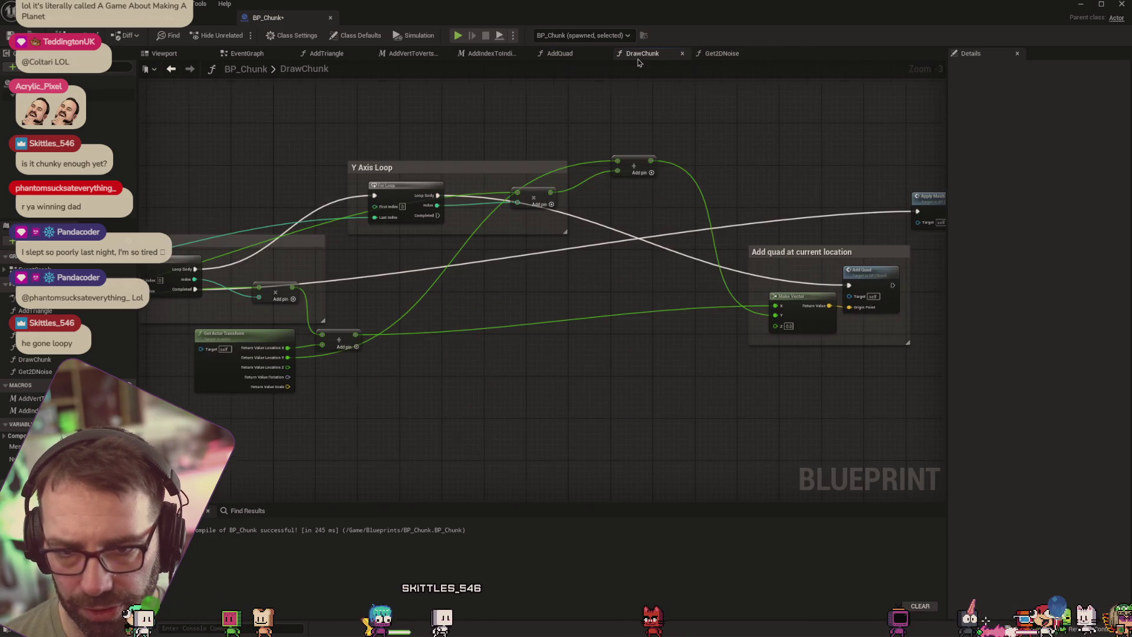
scroll(631, 150, "down", 1)
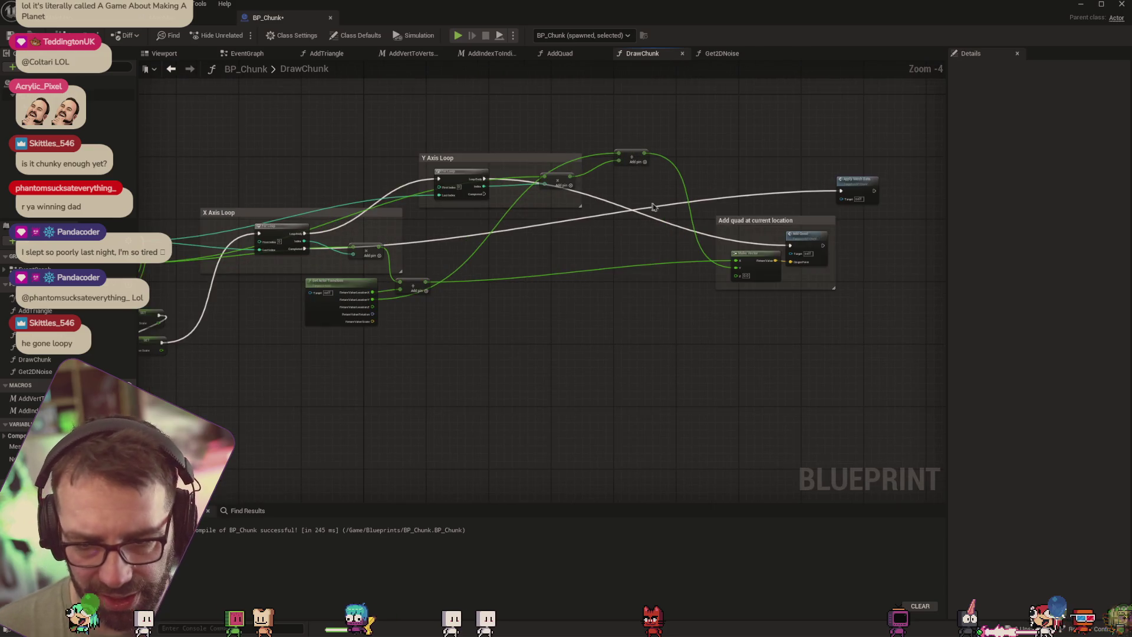
mouse_move(654, 240)
left_mouse_down()
mouse_move(621, 256)
mouse_move(677, 264)
left_mouse_up()
left_click(148, 19)
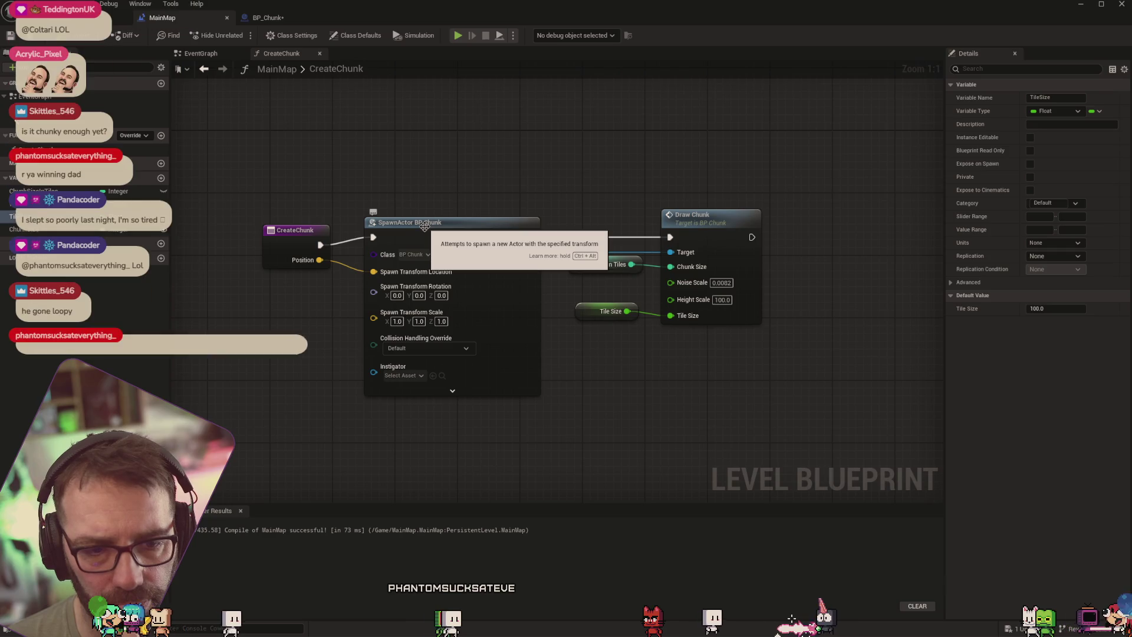
Switch to the MainMap EventGraph and frame the nested For Loops calling Create Chunk
scroll(482, 163, "down", 2)
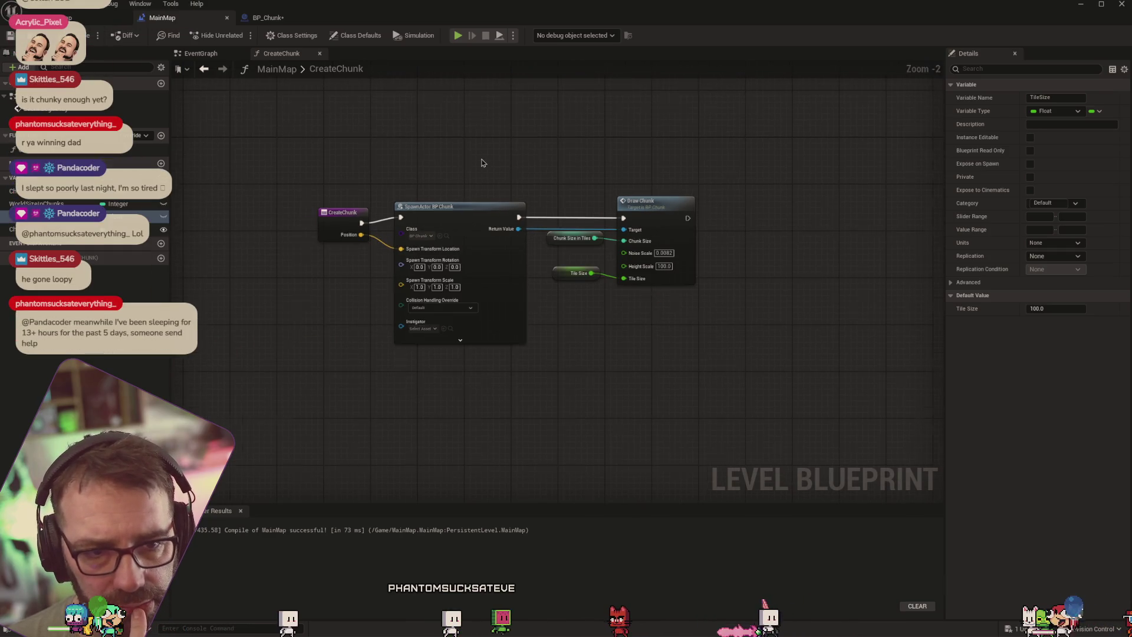
scroll(482, 163, "up", 2)
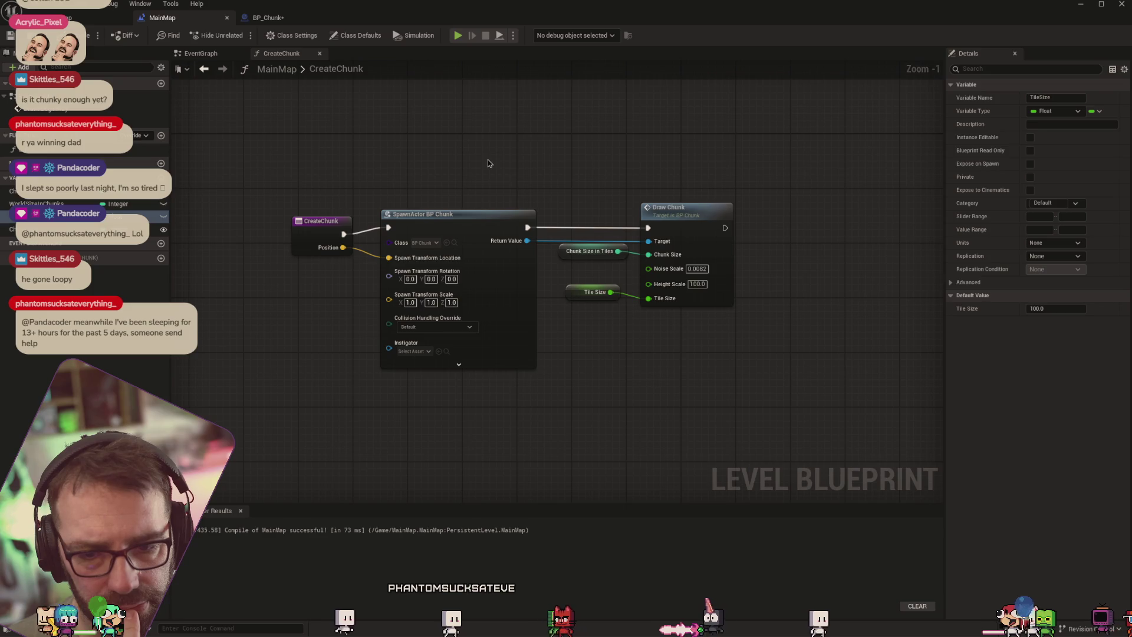
left_click(201, 53)
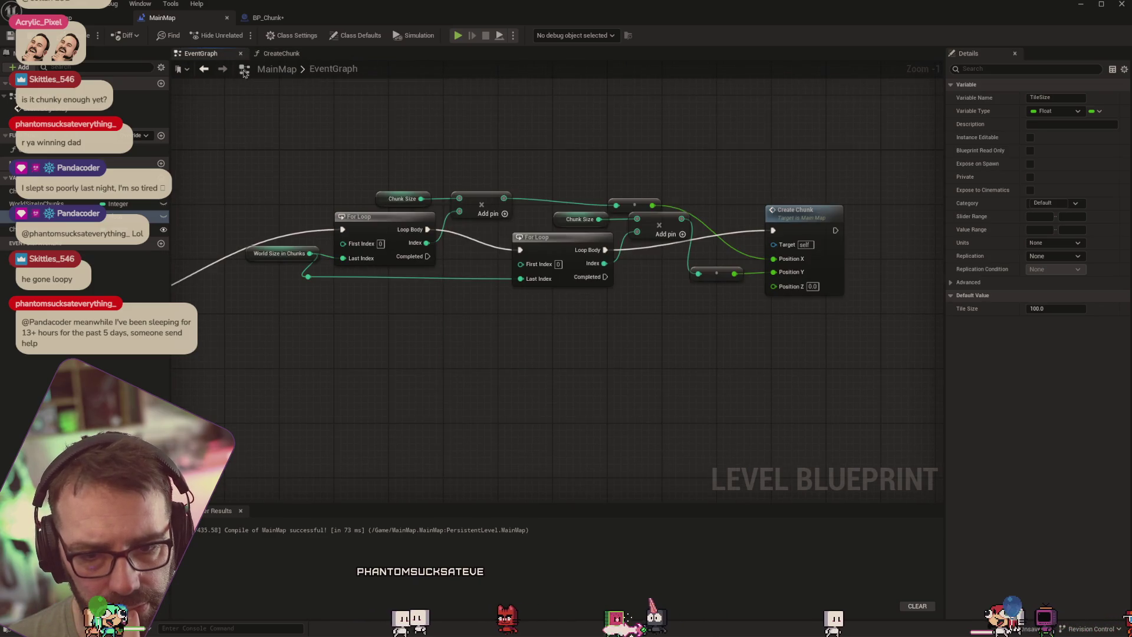
mouse_move(522, 122)
left_mouse_down()
mouse_move(790, 129)
mouse_move(908, 146)
mouse_move(667, 158)
left_mouse_up()
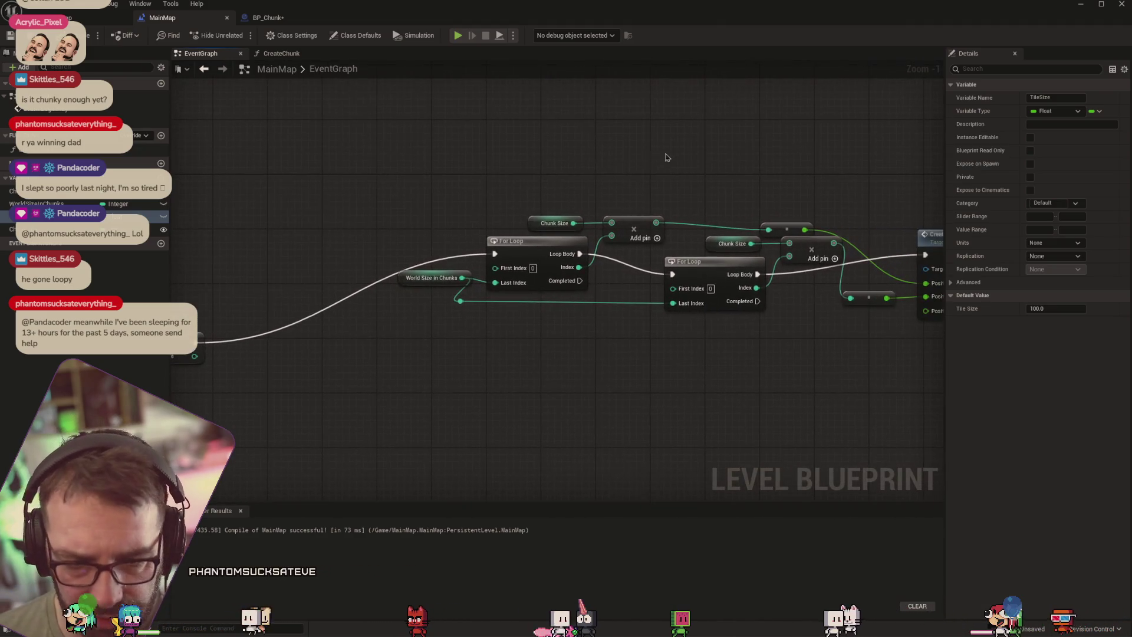
left_click_drag(559, 180, 476, 174)
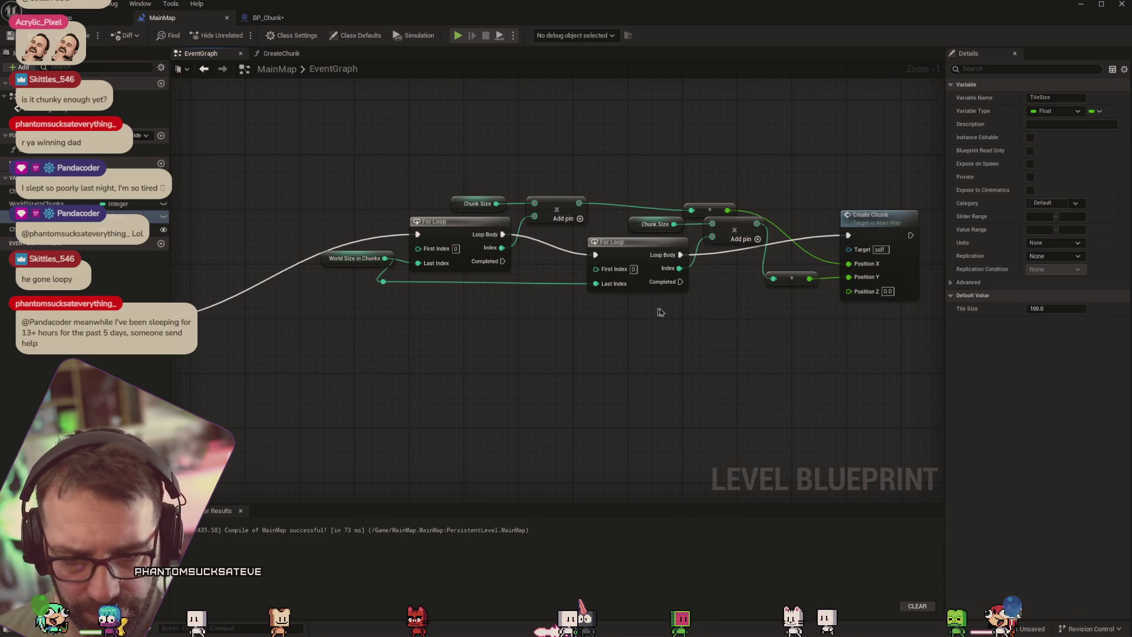
left_click_drag(664, 325, 591, 316)
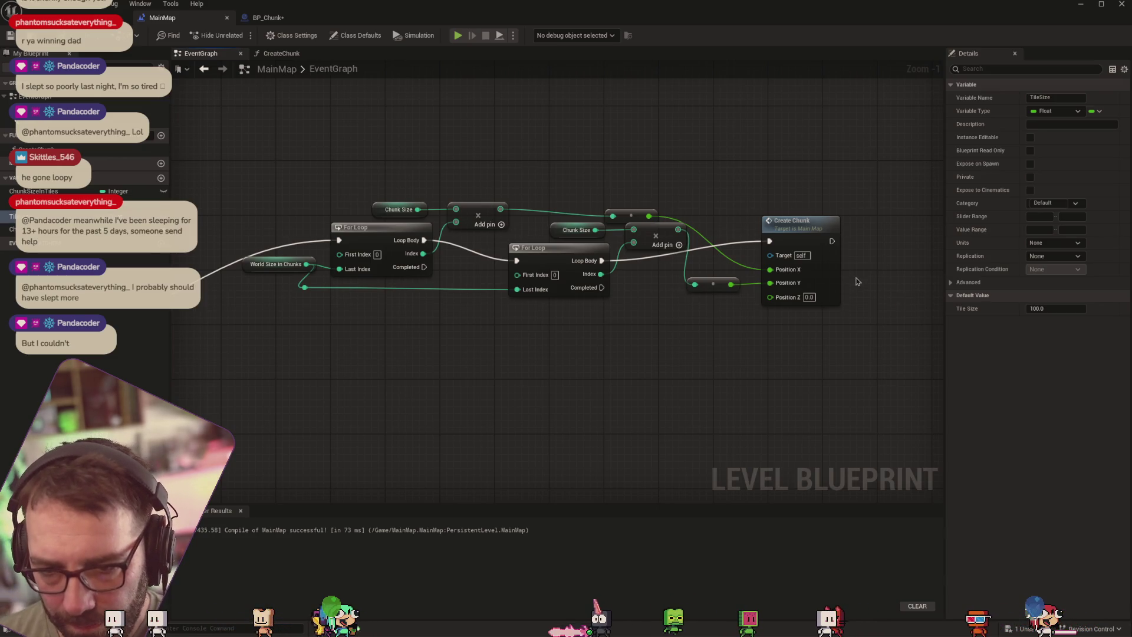
Open CreateChunk from the EventGraph's Create Chunk call, then return to the EventGraph
left_click_drag(824, 359, 796, 355)
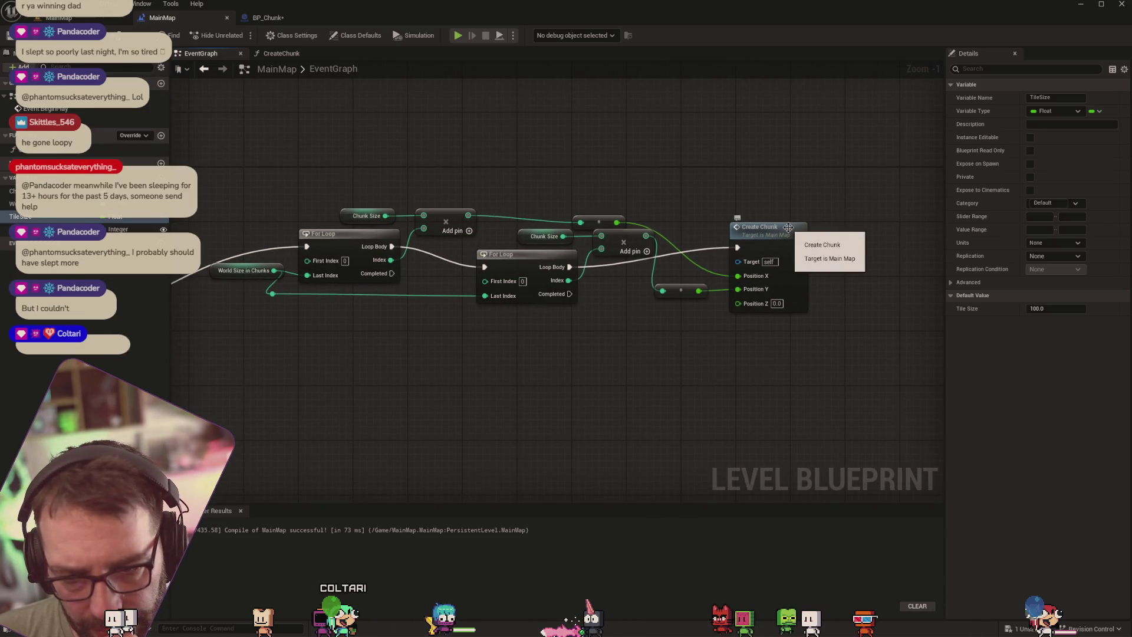
mouse_move(581, 341)
left_mouse_down()
mouse_move(797, 328)
mouse_move(976, 352)
mouse_move(855, 341)
mouse_move(678, 348)
mouse_move(871, 336)
left_mouse_up()
left_click_drag(635, 329, 776, 330)
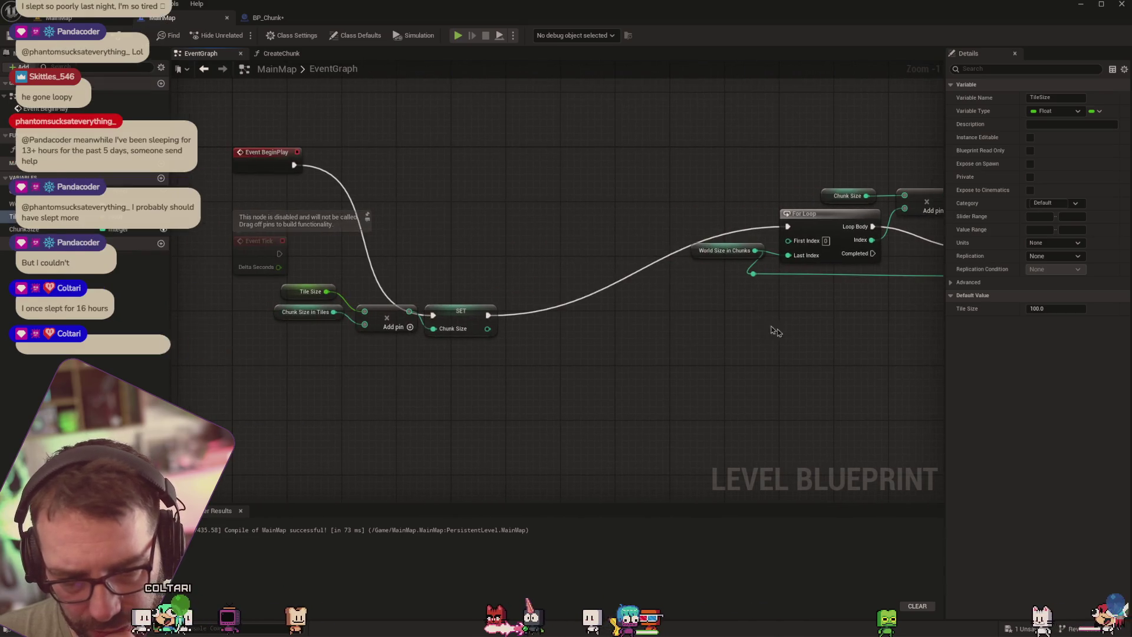
double_click(776, 330)
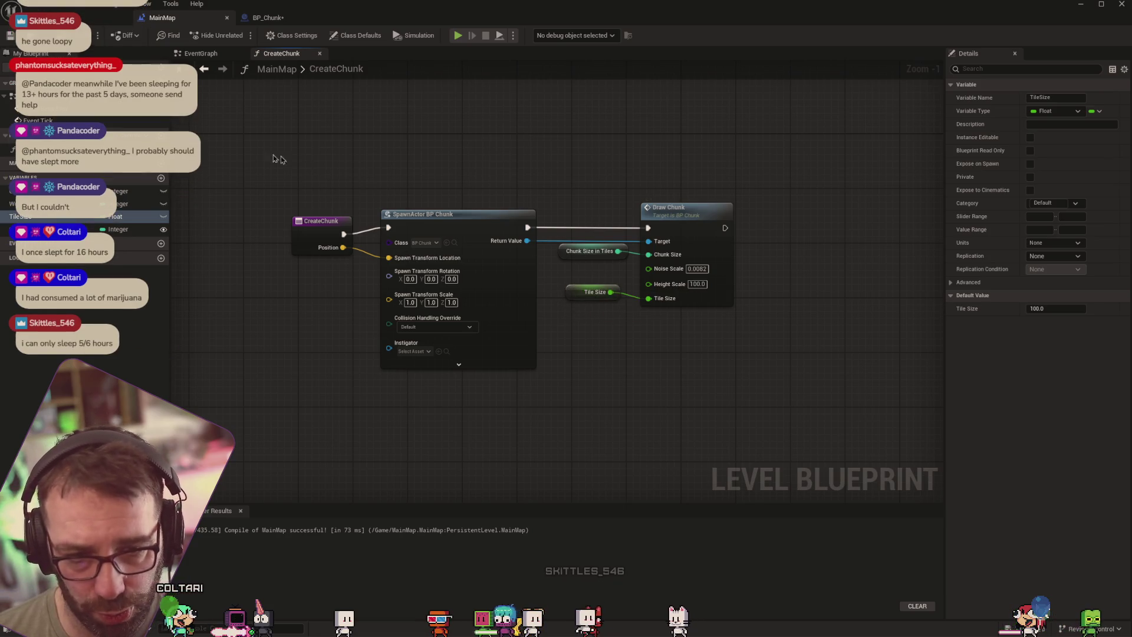
left_click(204, 69)
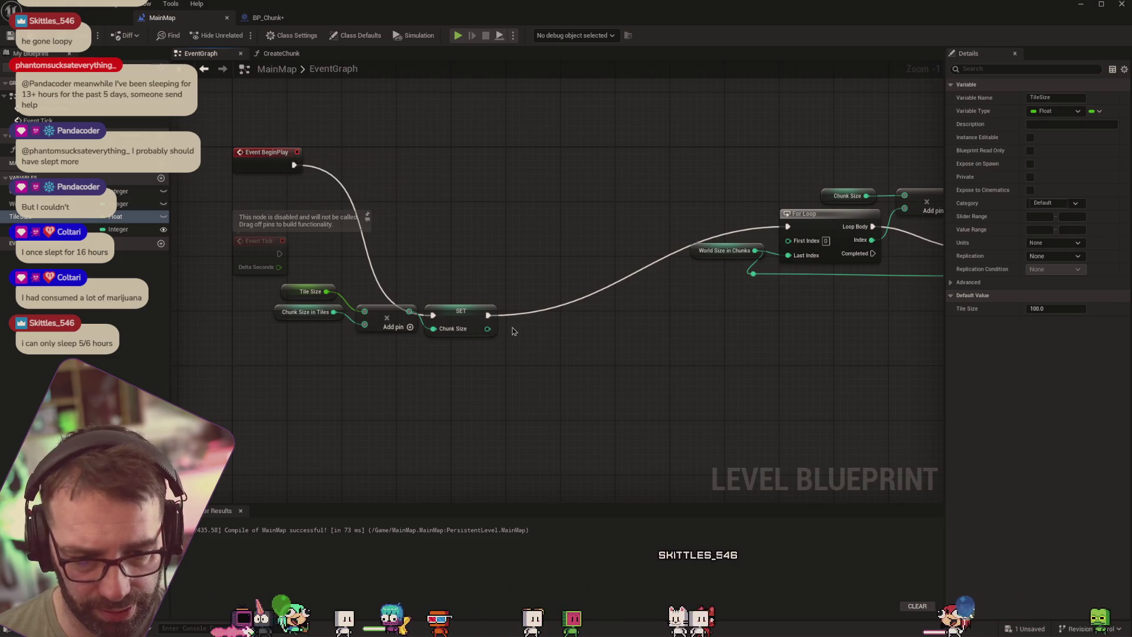
Compare CreateChunk with BP_Chunk's DrawChunk X and Y Axis loops, then select the DrawChunk entry node
left_click(277, 53)
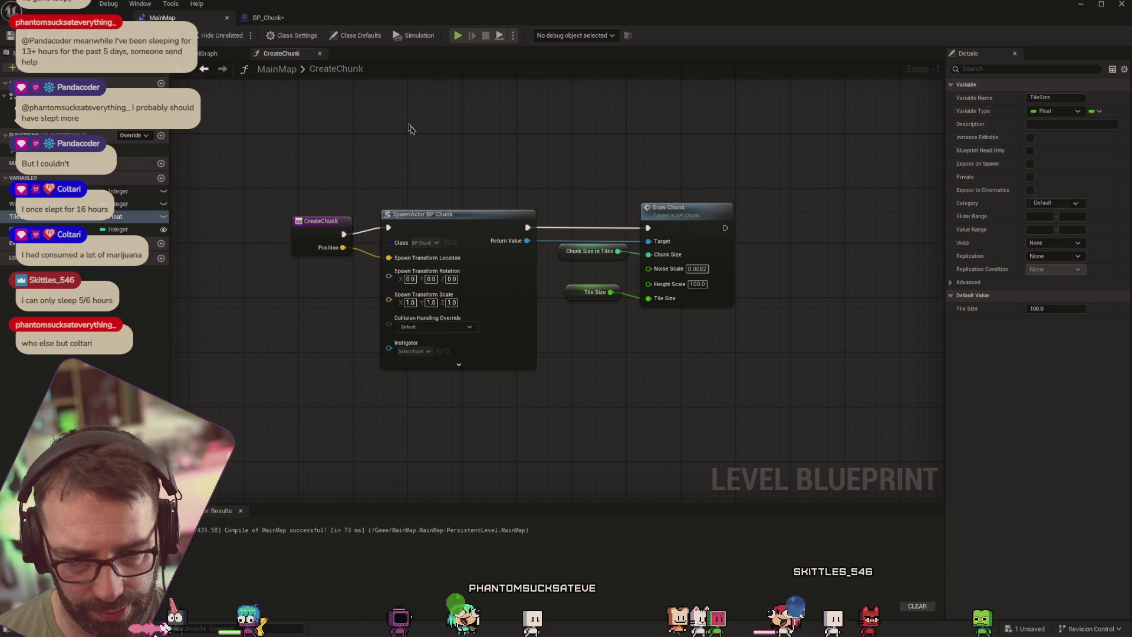
left_click(277, 17)
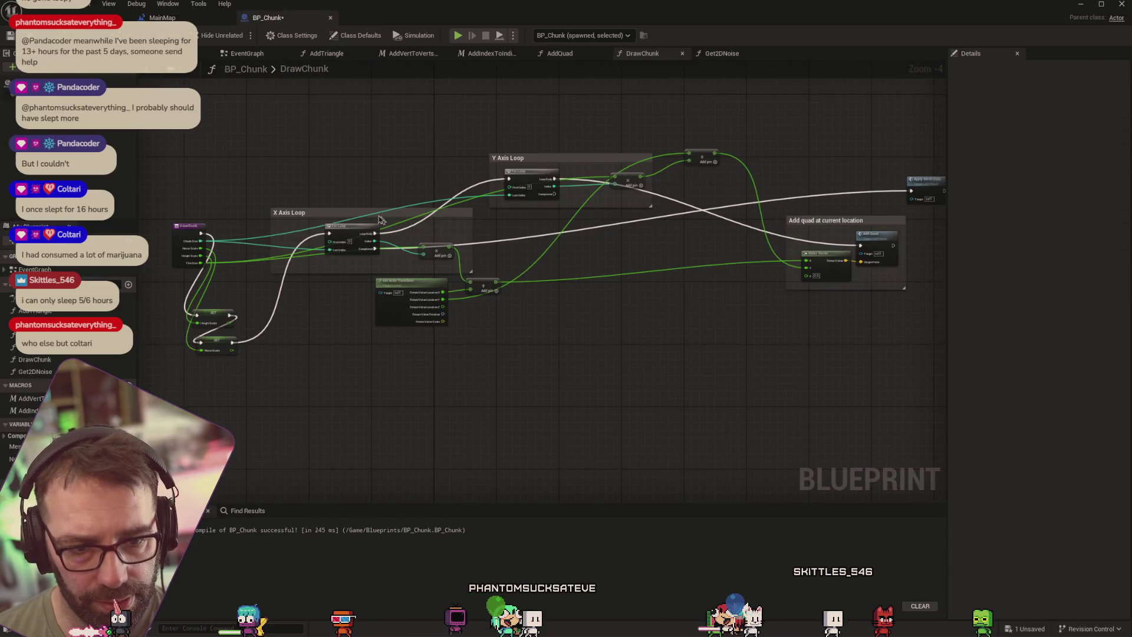
scroll(242, 331, "up", 3)
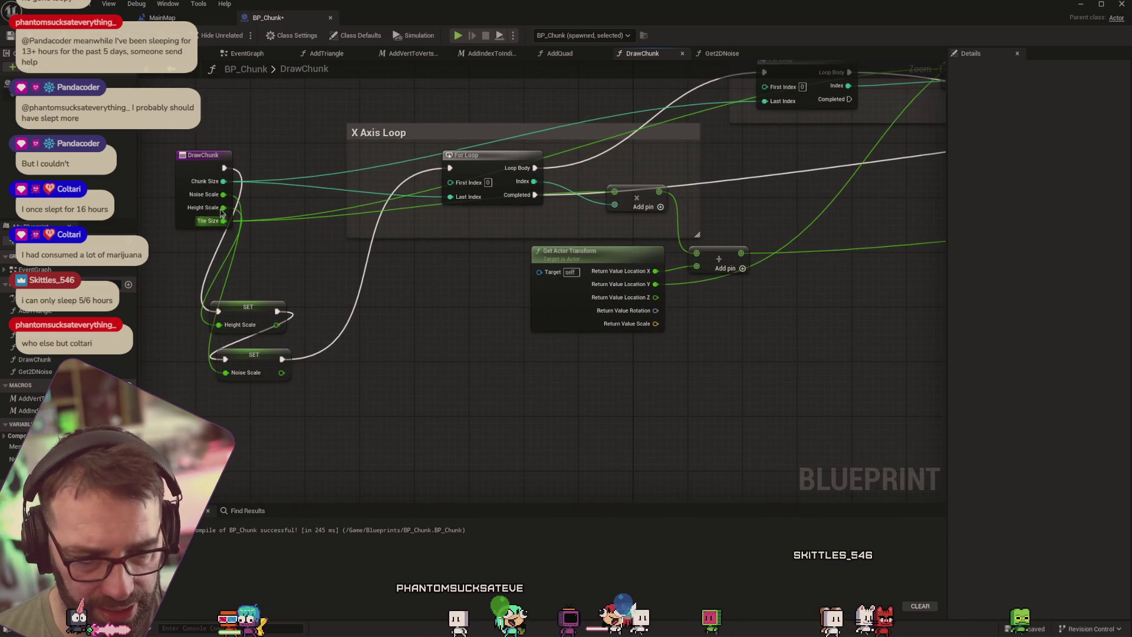
left_click_drag(470, 301, 386, 321)
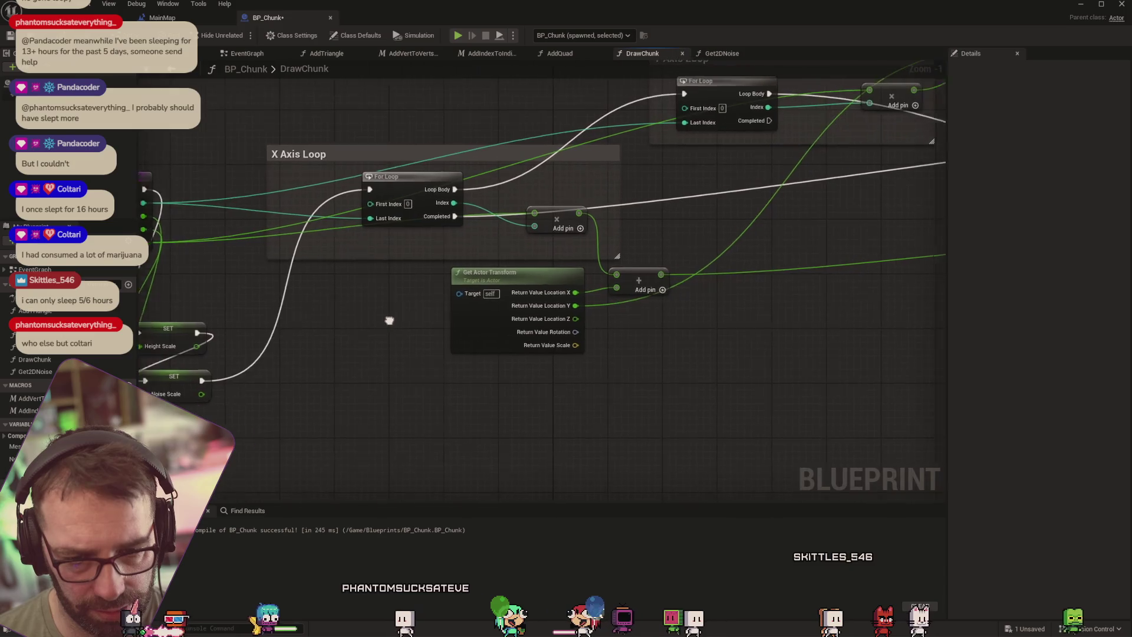
mouse_move(673, 320)
left_mouse_down()
mouse_move(700, 336)
mouse_move(599, 361)
mouse_move(346, 324)
mouse_move(260, 289)
left_mouse_up()
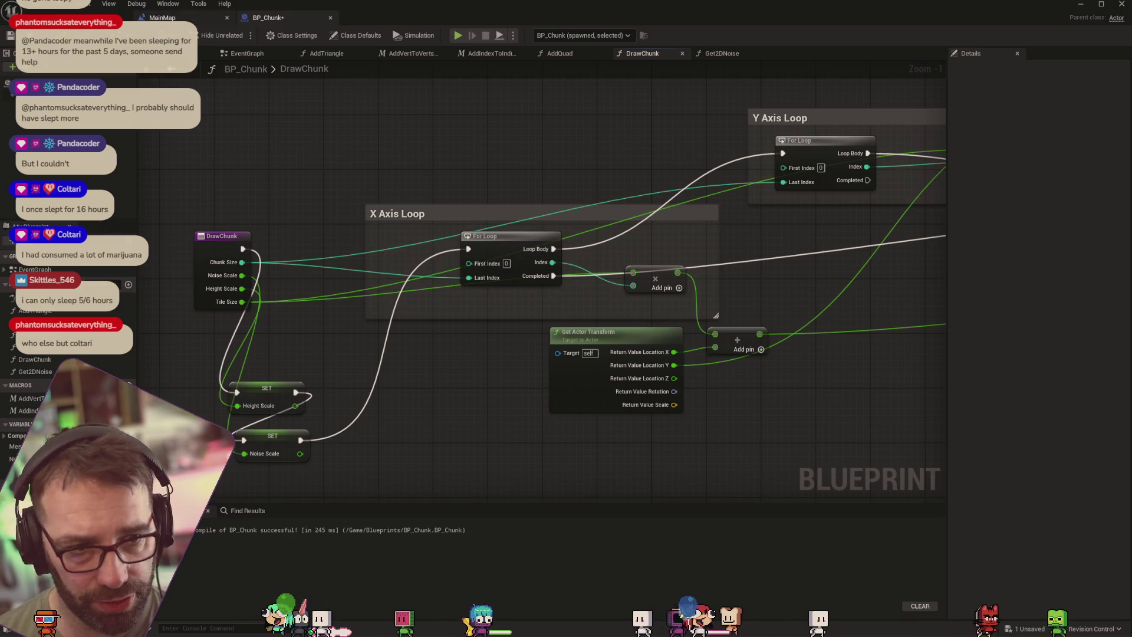
left_click(163, 18)
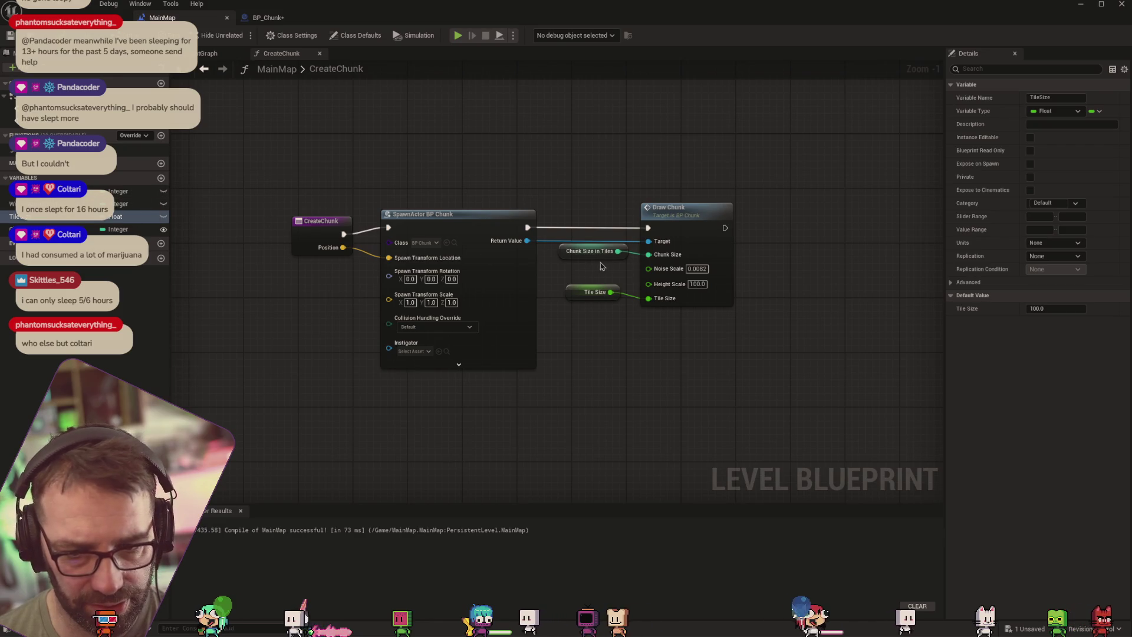
left_click(256, 19)
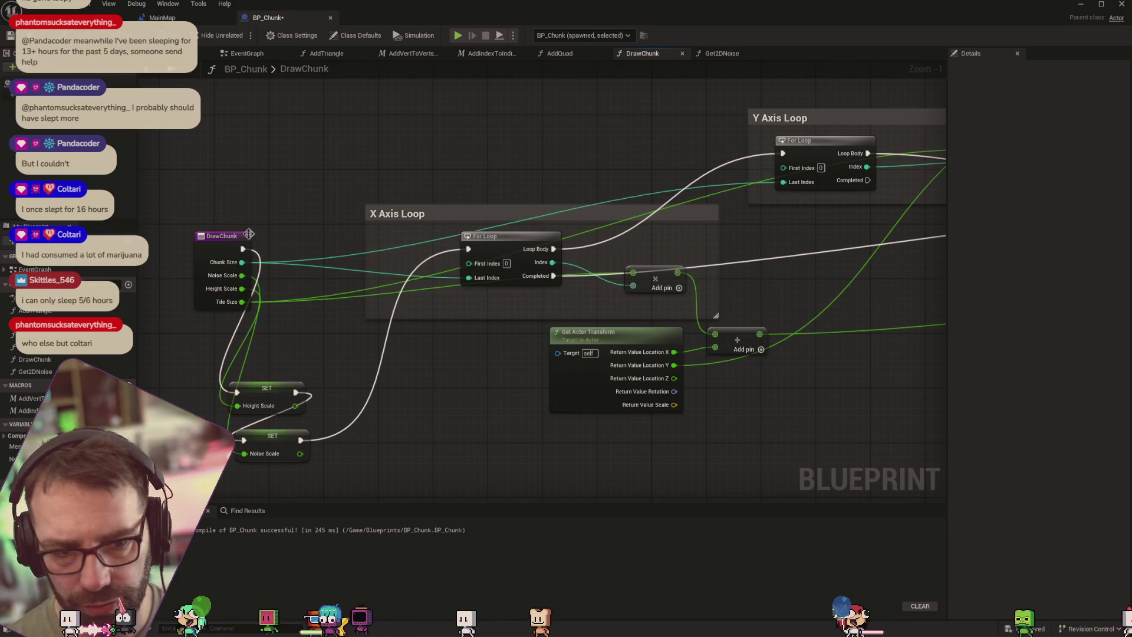
left_click(225, 237)
Rename DrawChunk's ChunkSize input to ChunkSizeInTiles so the entry node reads Chunk Size in Tiles
left_click(996, 244)
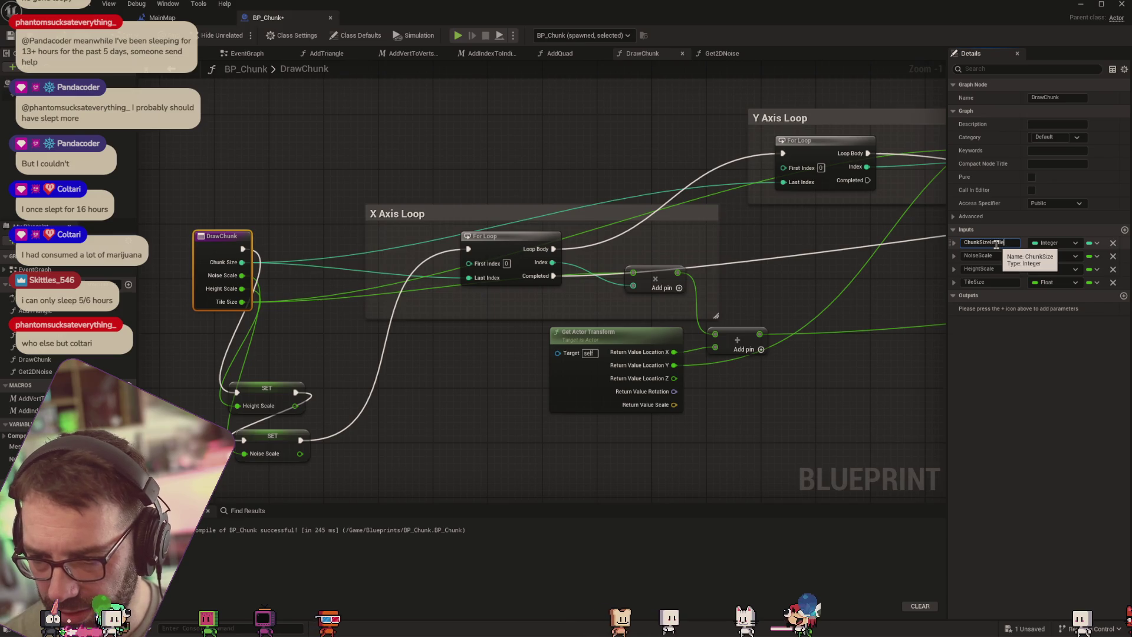
type("s")
key("Return")
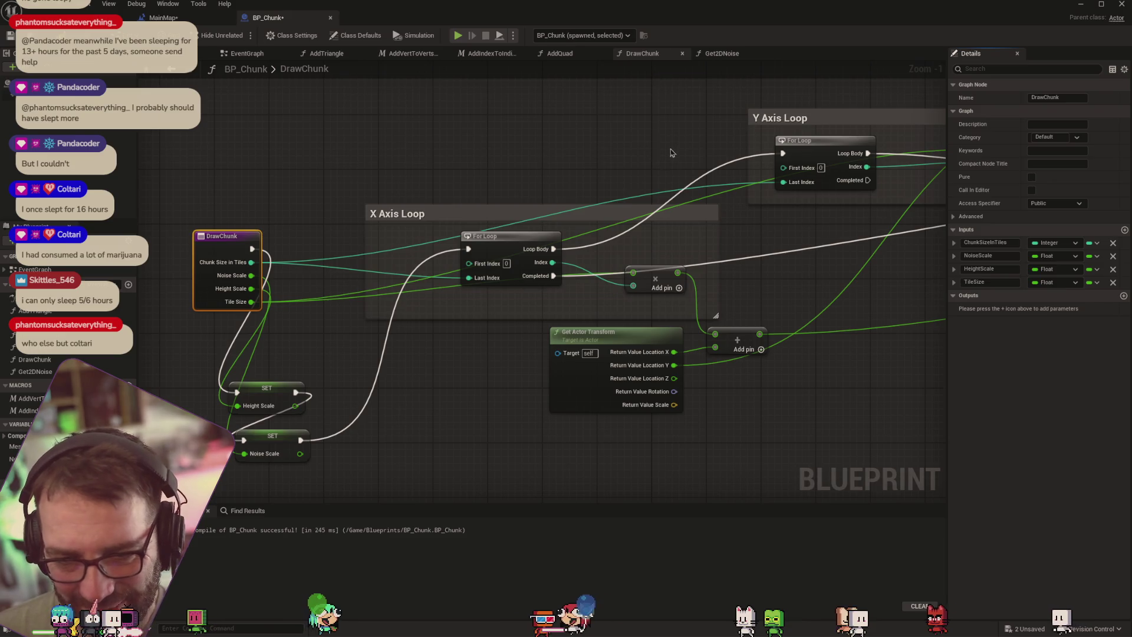
left_click_drag(670, 151, 636, 159)
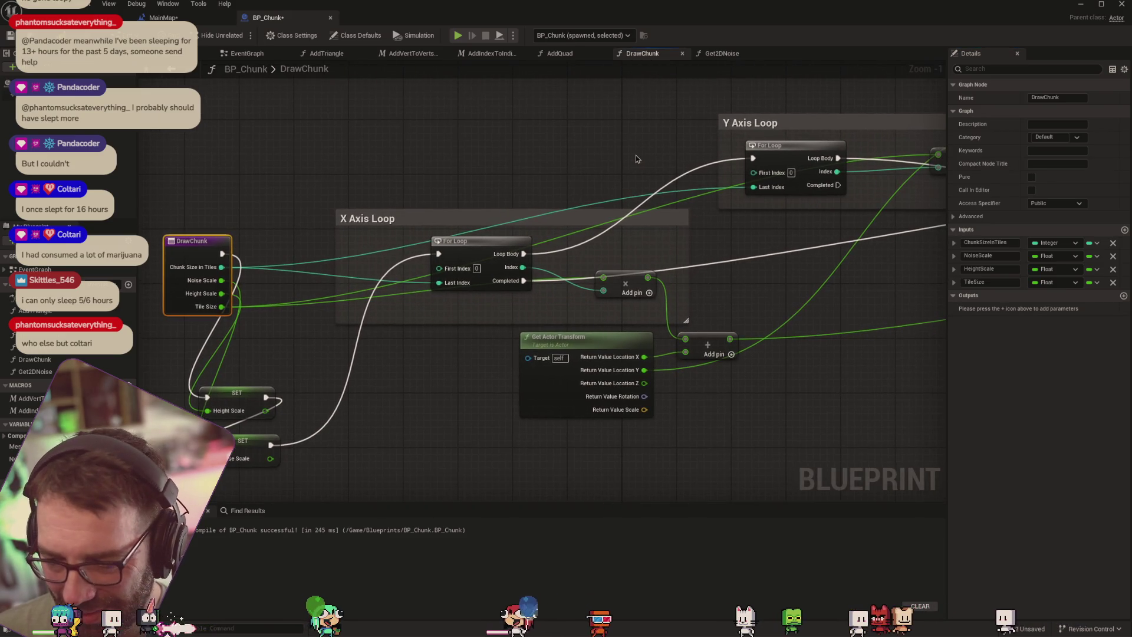
left_click_drag(634, 134, 564, 148)
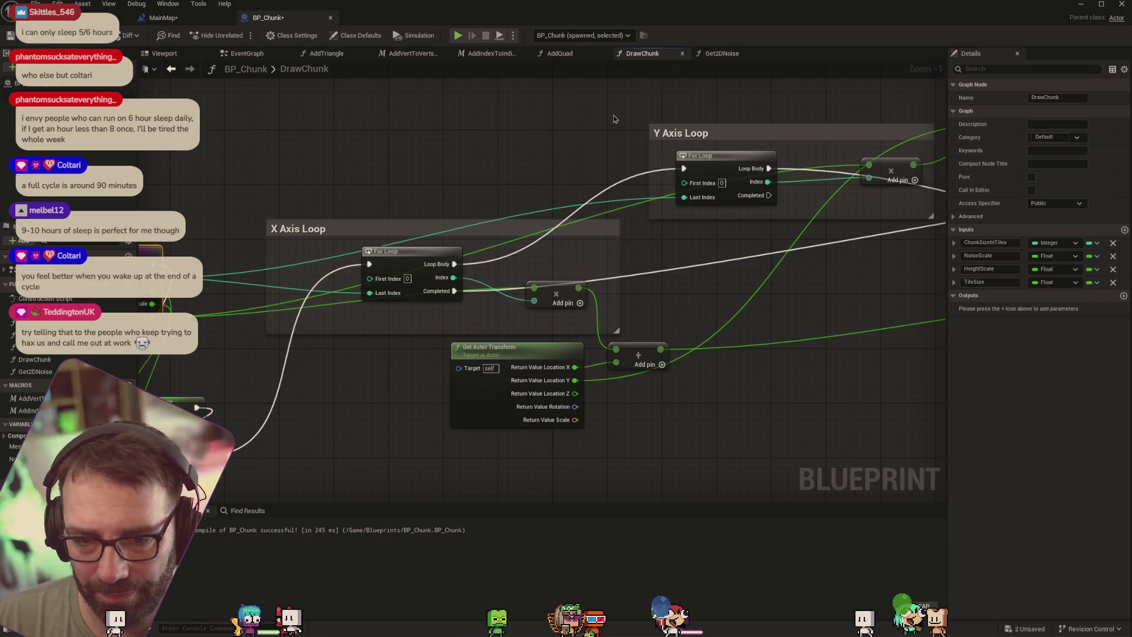
left_click_drag(619, 119, 553, 133)
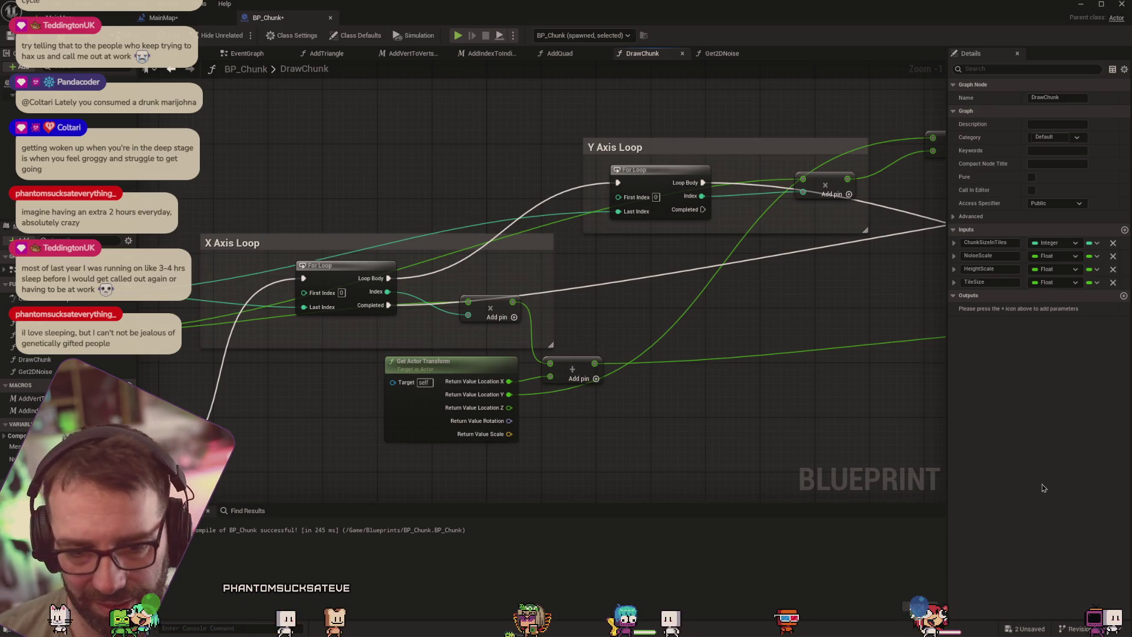
mouse_move(930, 397)
left_mouse_down()
mouse_move(655, 379)
mouse_move(707, 397)
mouse_move(665, 406)
mouse_move(796, 405)
left_mouse_up()
left_click_drag(675, 417, 768, 417)
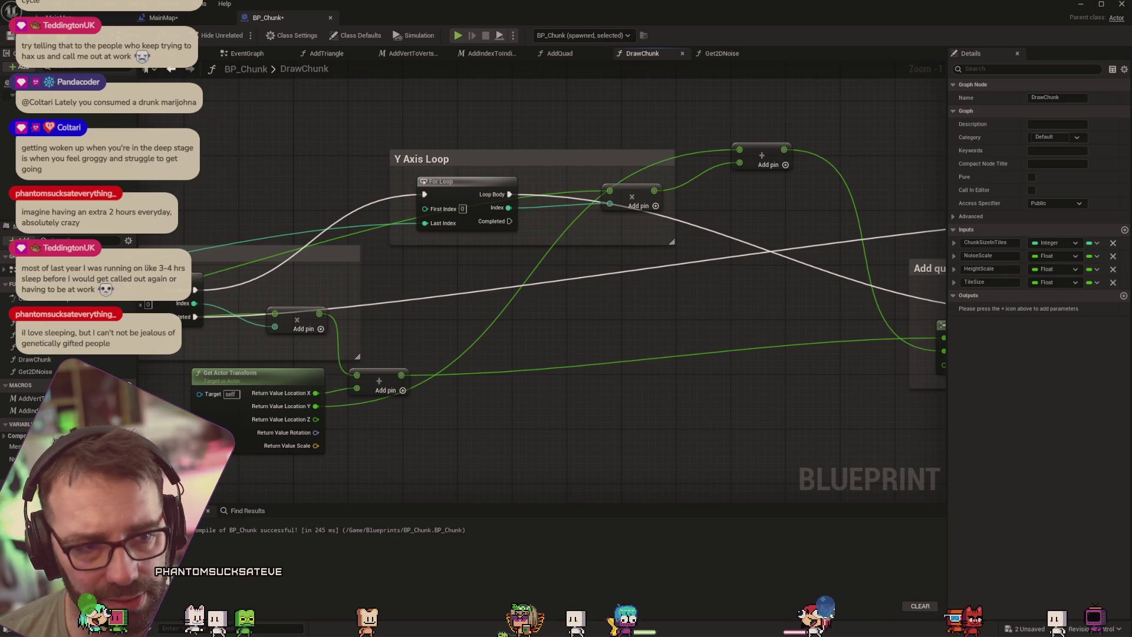
key("F7")
Test-play the level with Alt+P, stop it, and return to the MainMap level editor
left_click(27, 4)
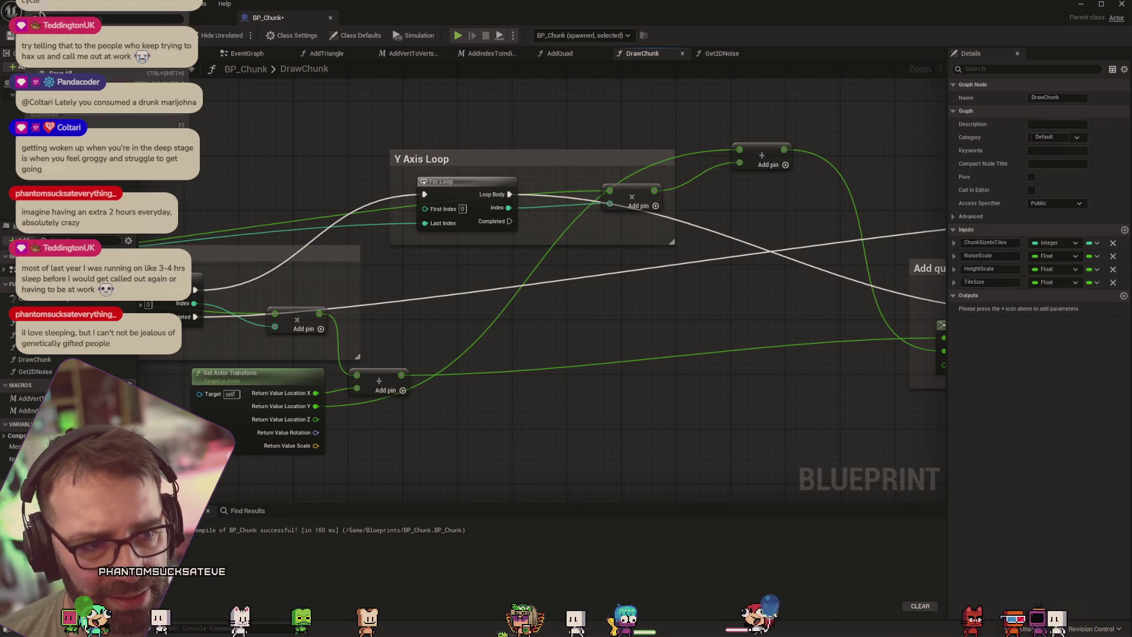
left_click(460, 62)
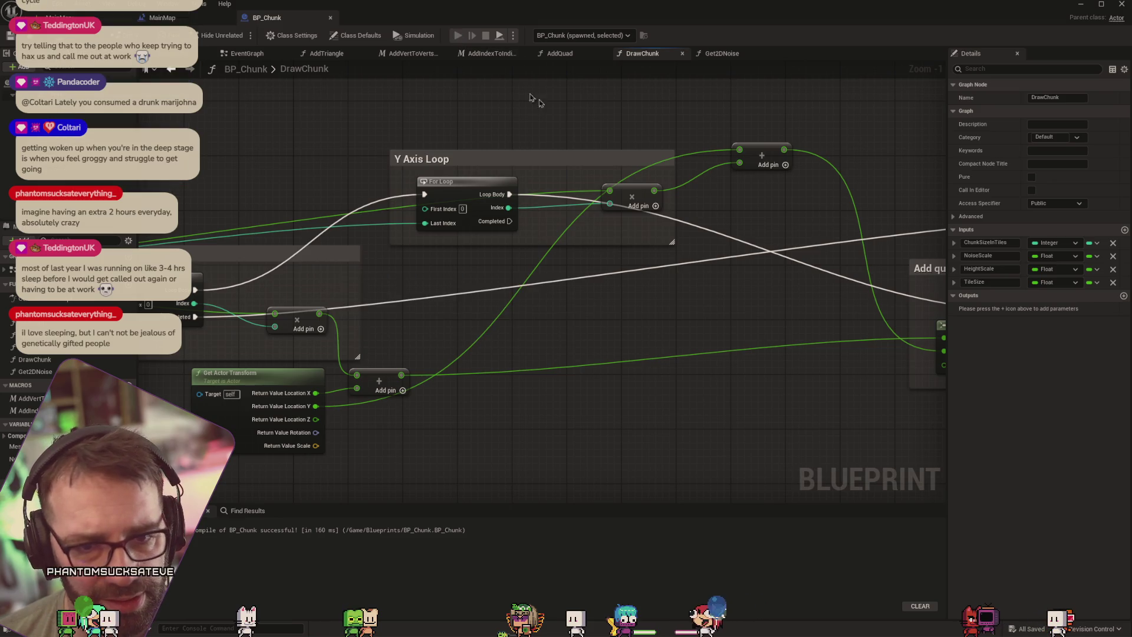
key("alt+p")
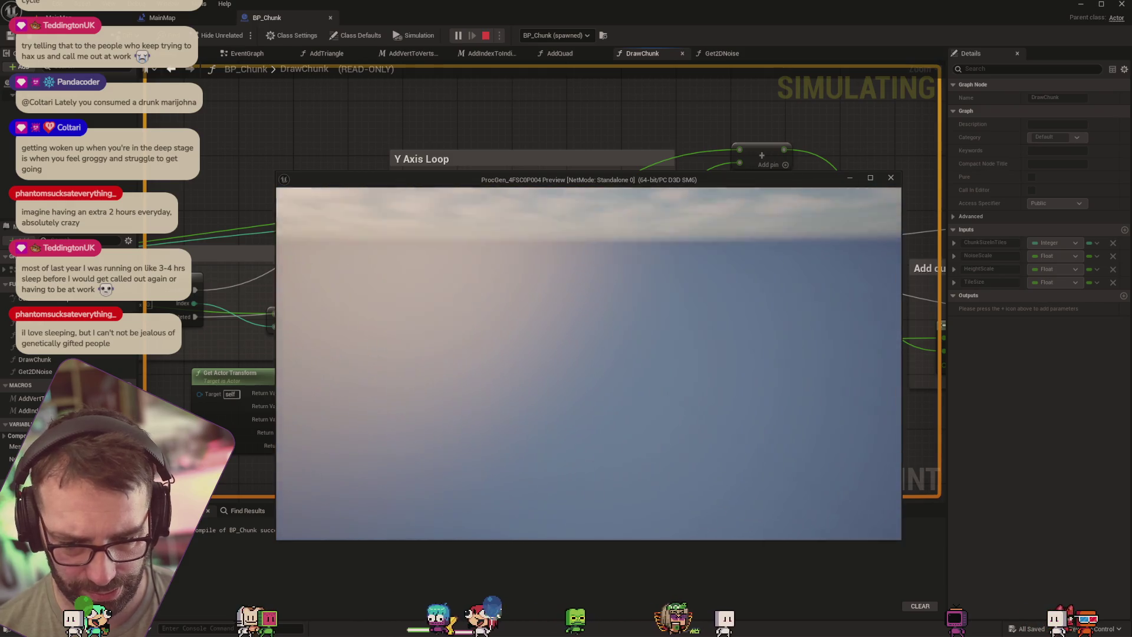
key("Escape")
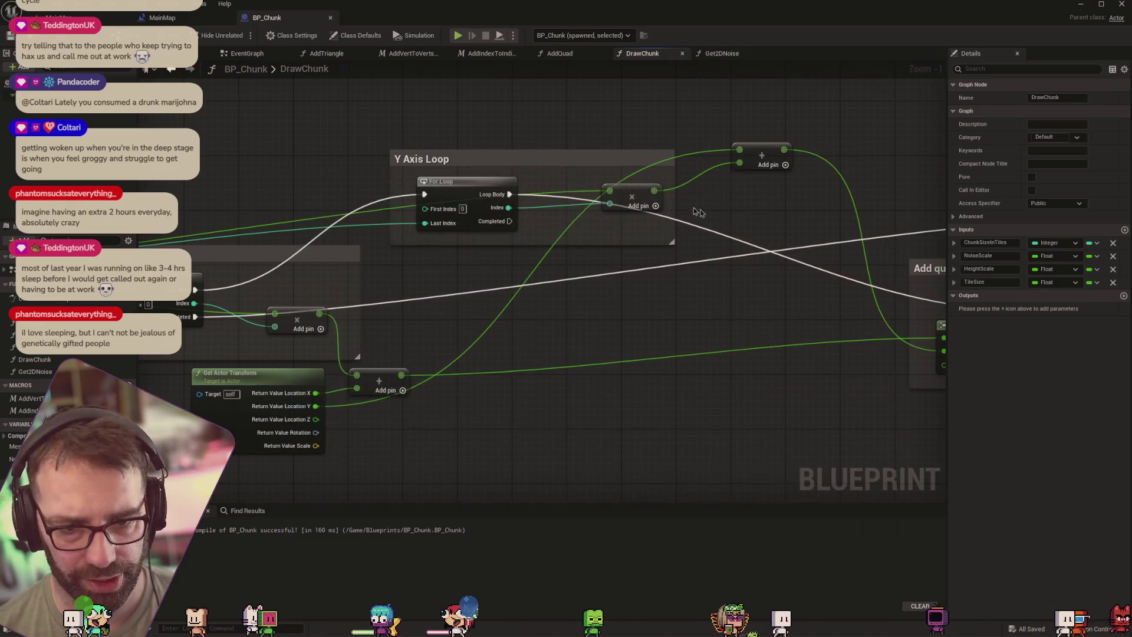
left_click(162, 17)
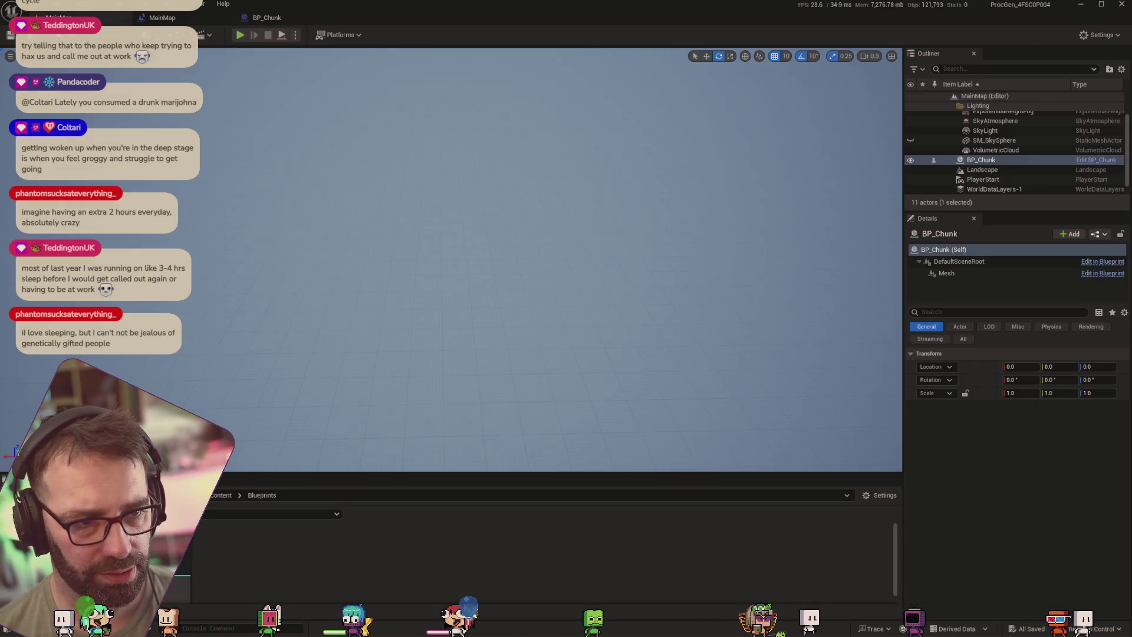
Play the level and inspect BP_Chunk6's transform in the Outliner
left_click(247, 37)
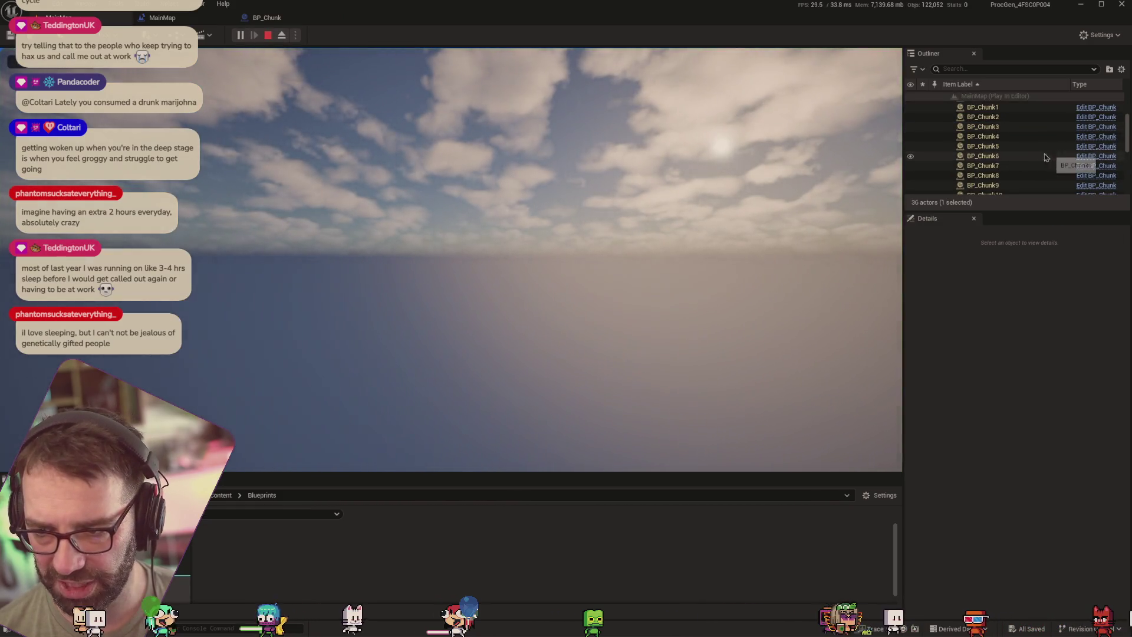
left_click(976, 158)
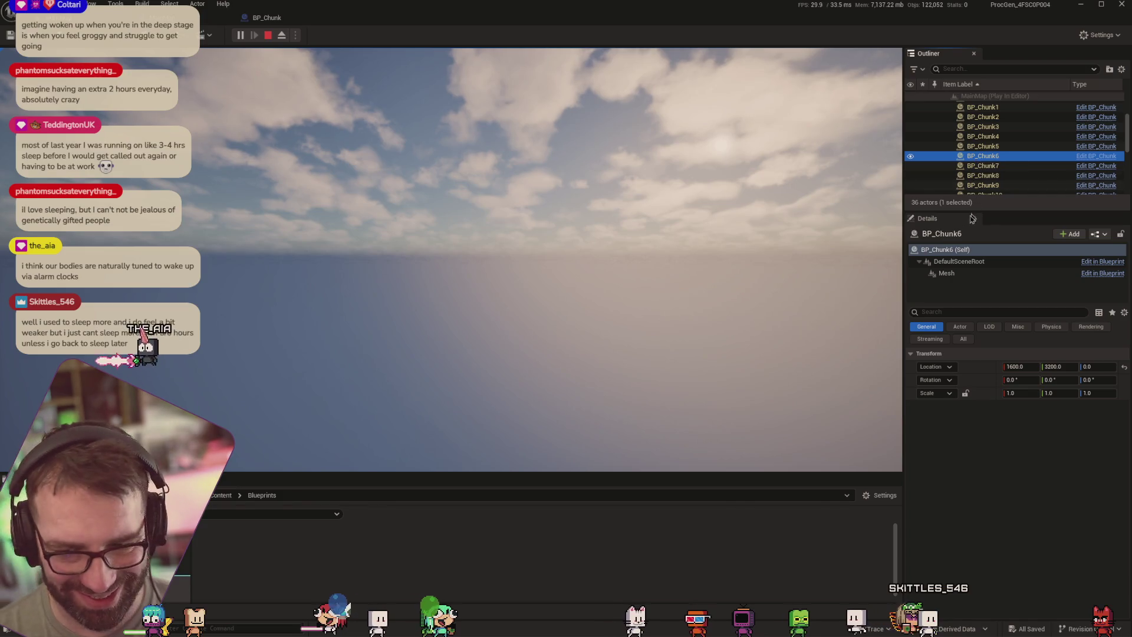
left_click(671, 253)
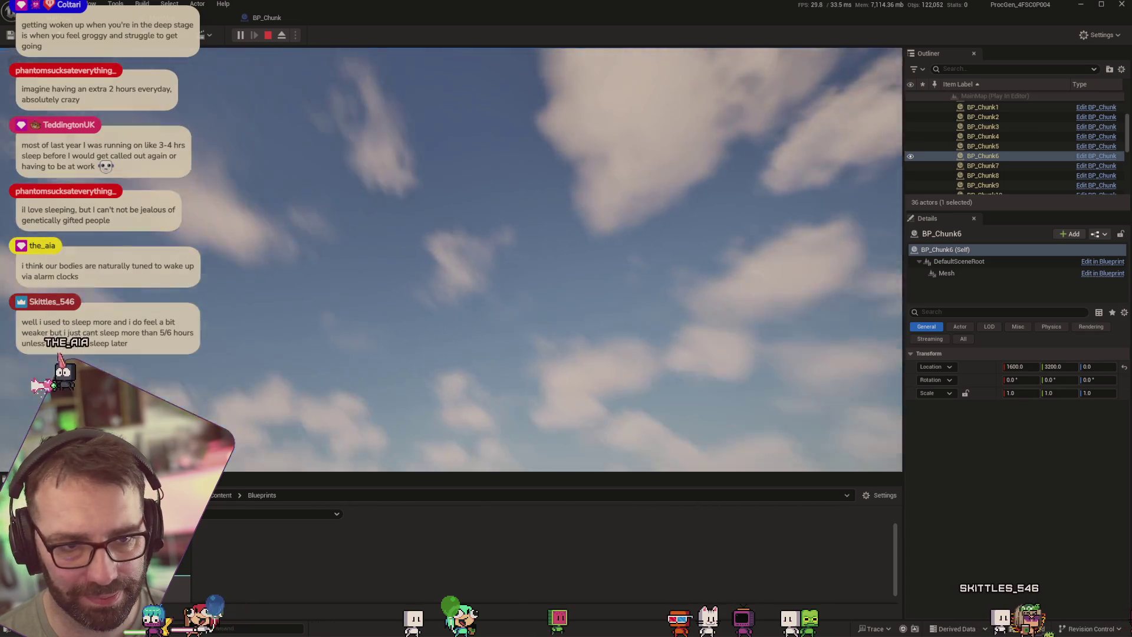
Restart play, select BP_Chunk0 at location 0, 0, 0, and orbit the camera around it
key("Escape")
left_click(240, 35)
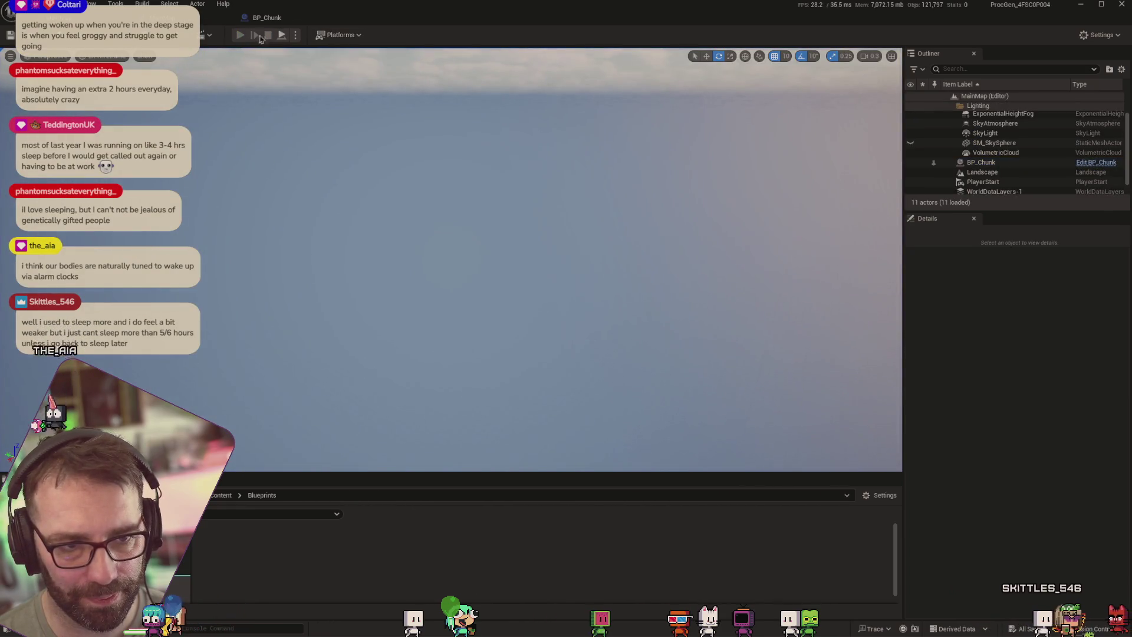
key("Escape")
left_click(241, 35)
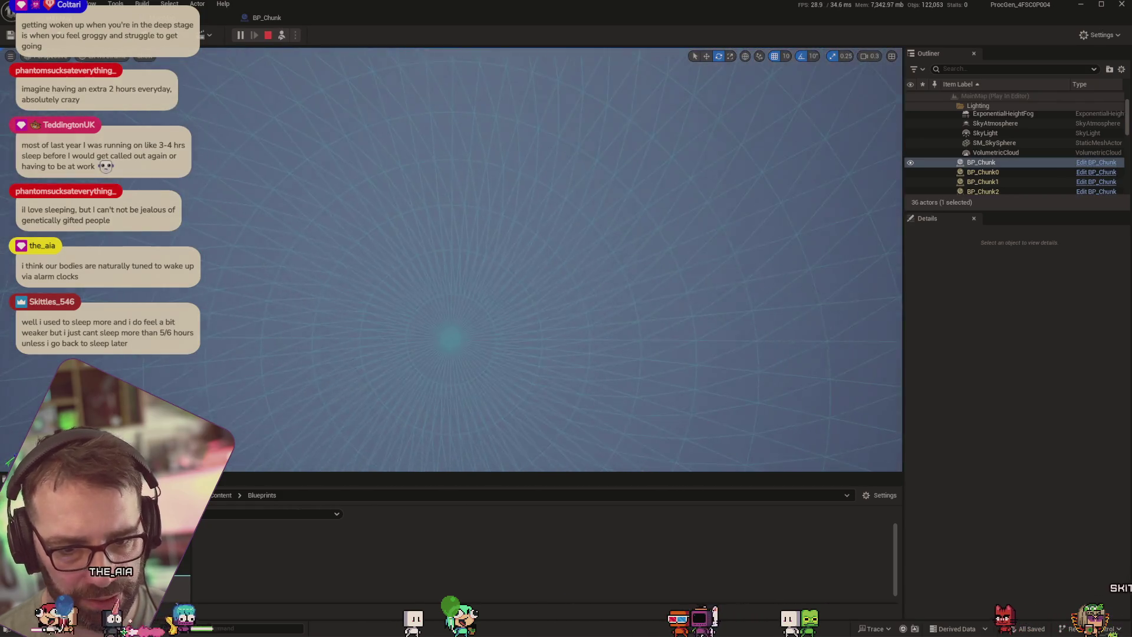
left_click(1020, 172)
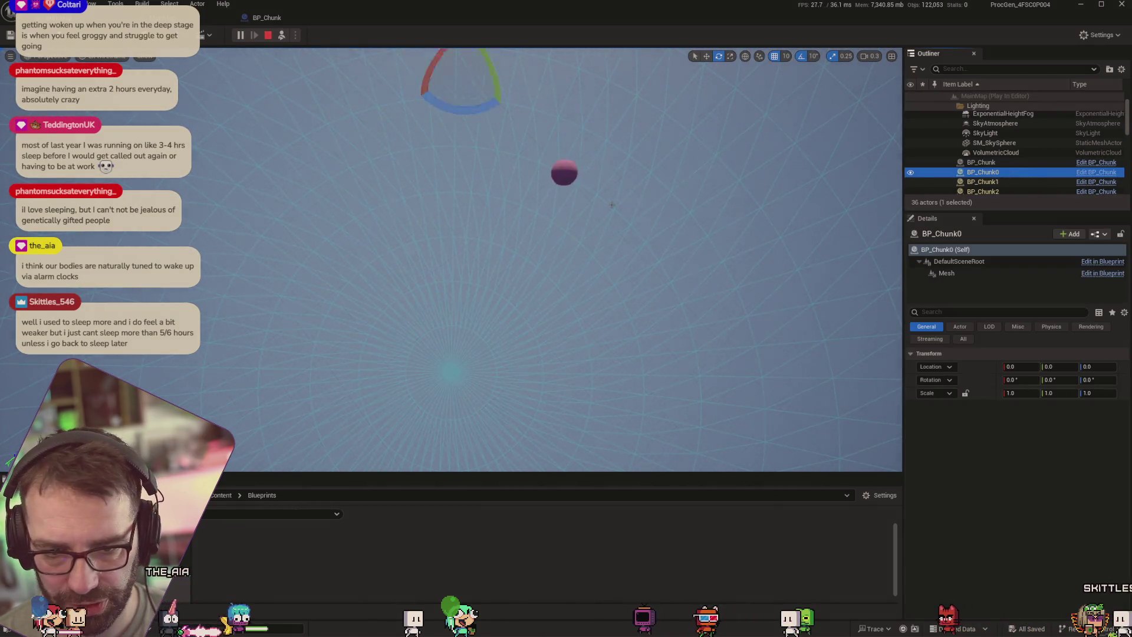
mouse_move(612, 204)
left_mouse_down()
mouse_move(482, 194)
mouse_move(387, 15)
left_mouse_up()
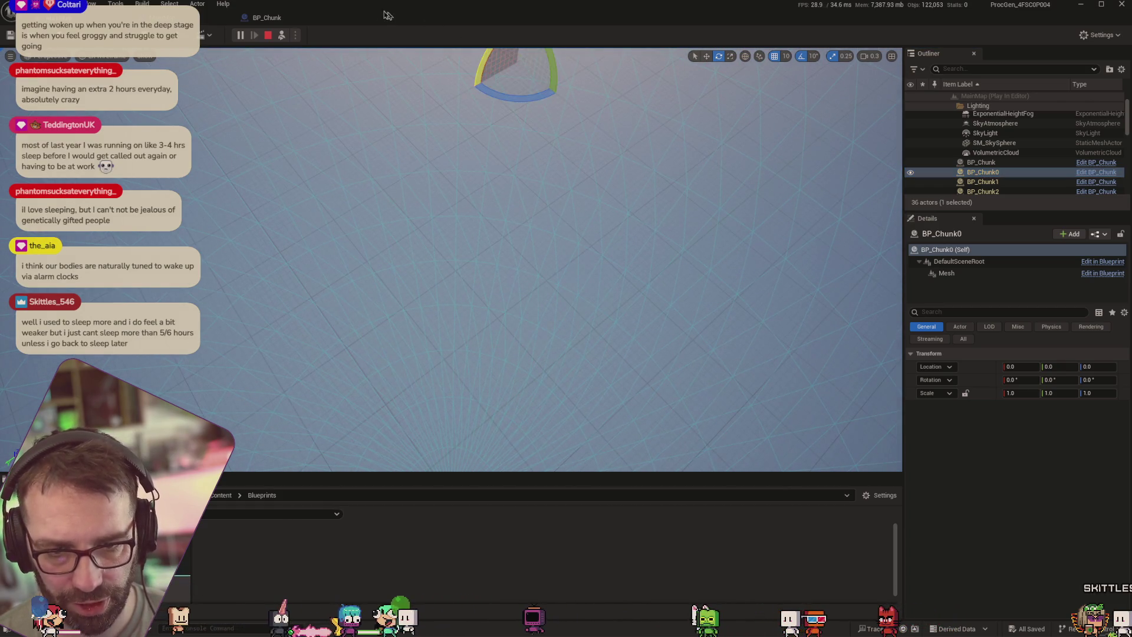
Return to BP_Chunk's DrawChunk graph and open the ApplyMeshData function graph
left_click(266, 18)
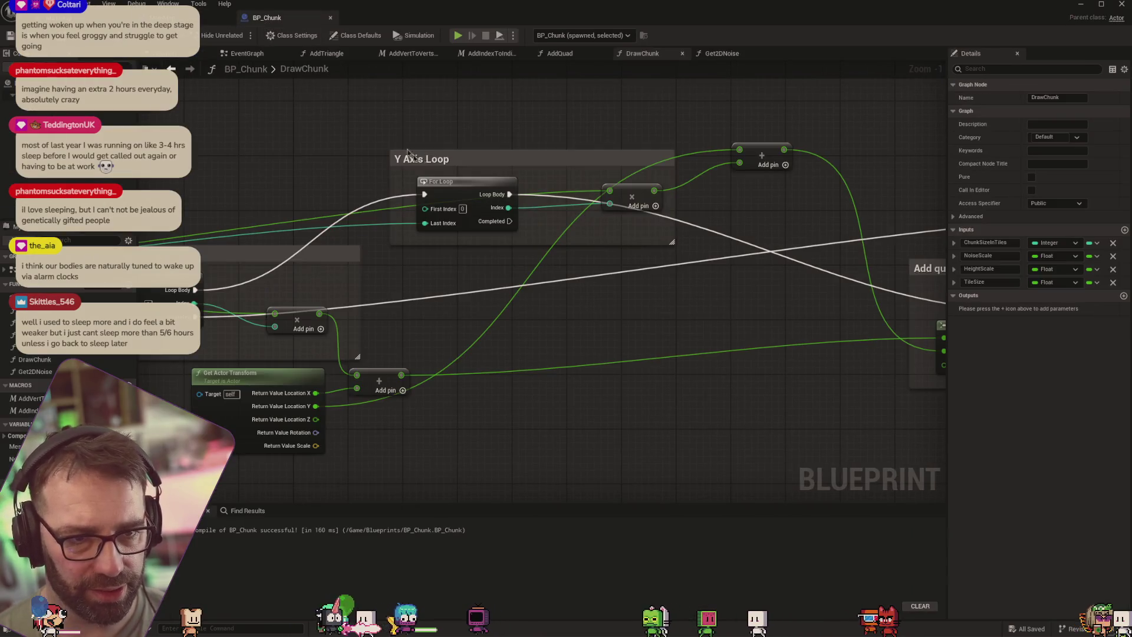
scroll(695, 312, "down", 7)
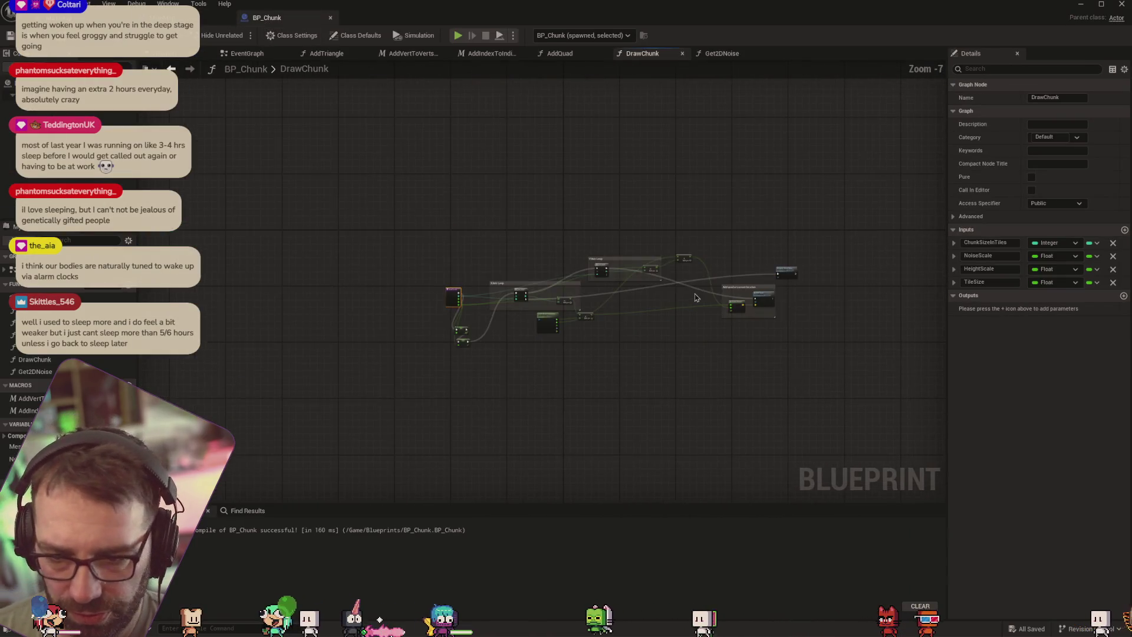
scroll(696, 297, "up", 3)
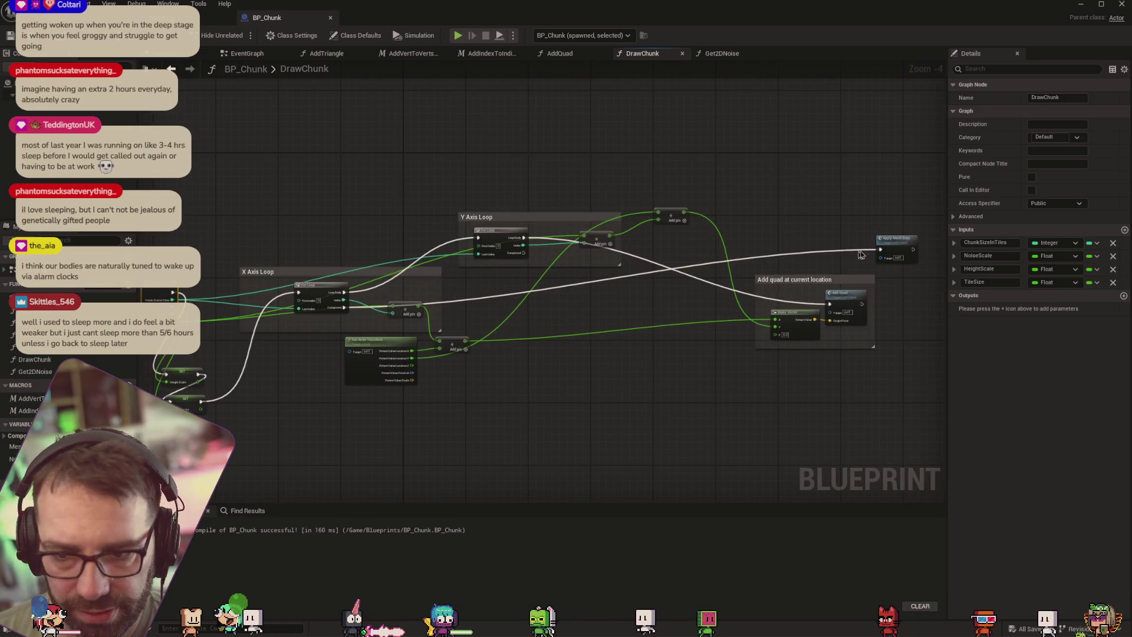
left_click_drag(860, 222, 833, 216)
left_click_drag(564, 382, 505, 405)
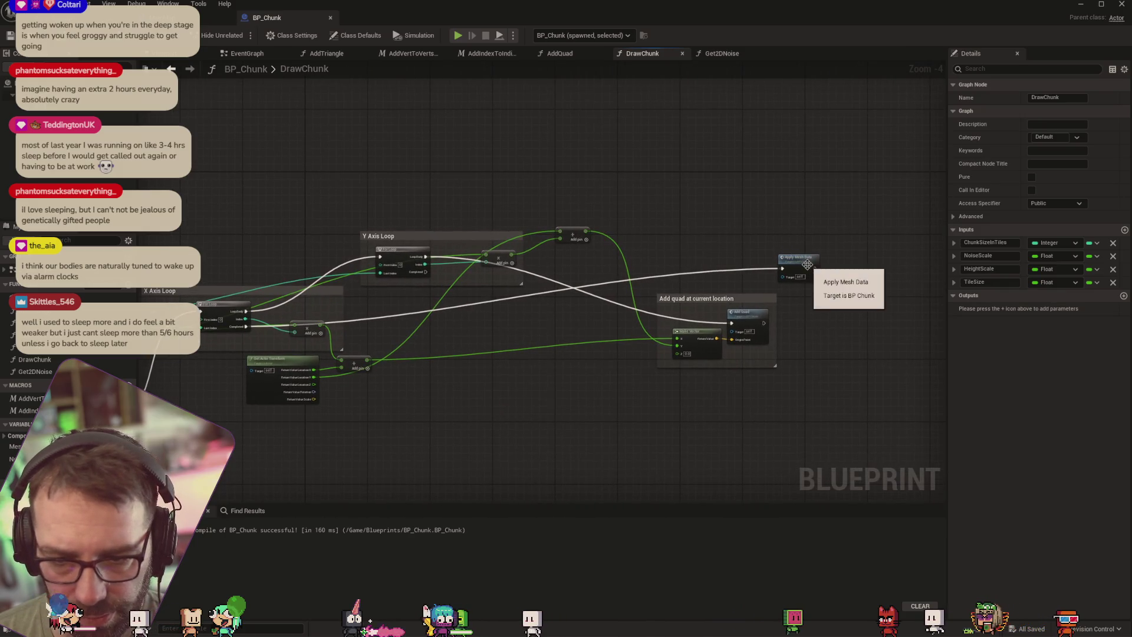
double_click(799, 261)
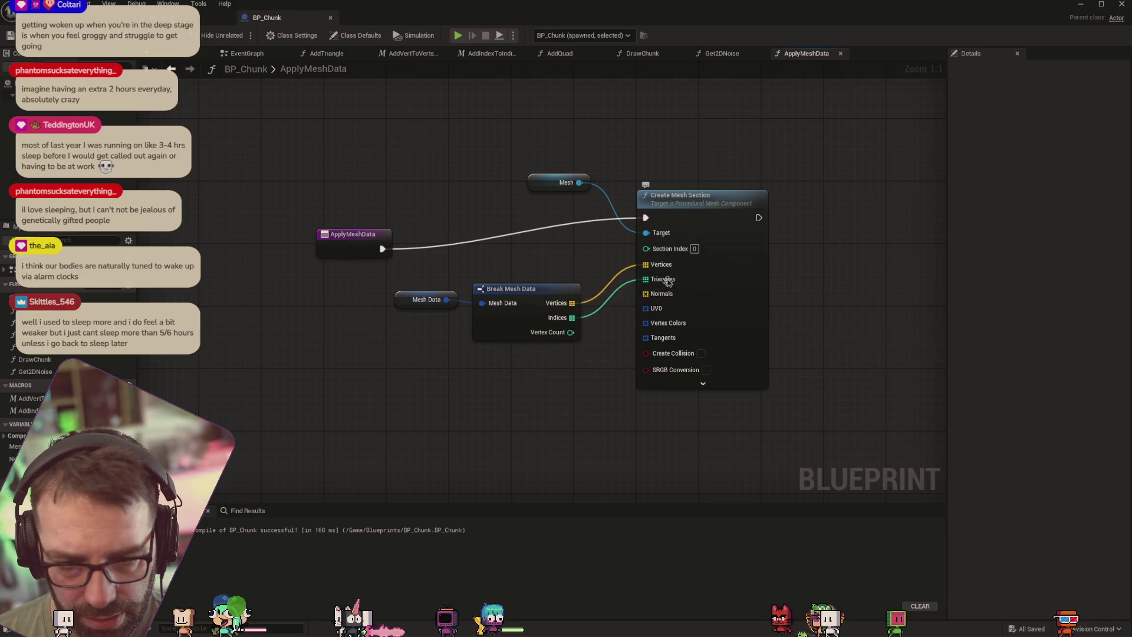
Close the ApplyMeshData and Get2DNoise graphs, then nudge DrawChunk's Add pin node slightly lower
key("ctrl+w")
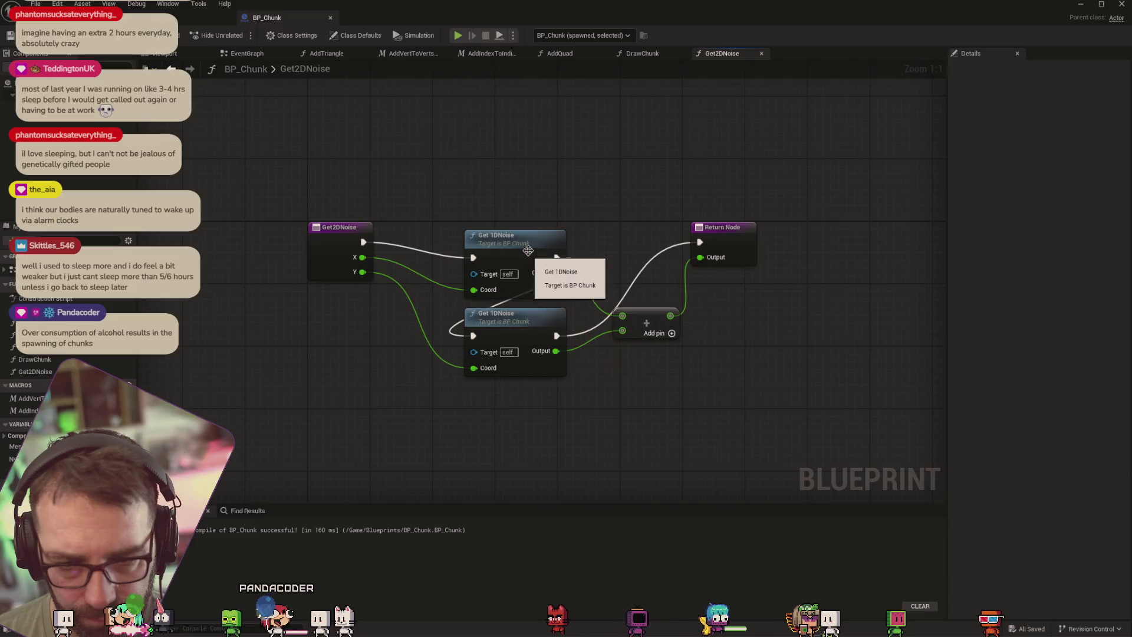
left_click(762, 53)
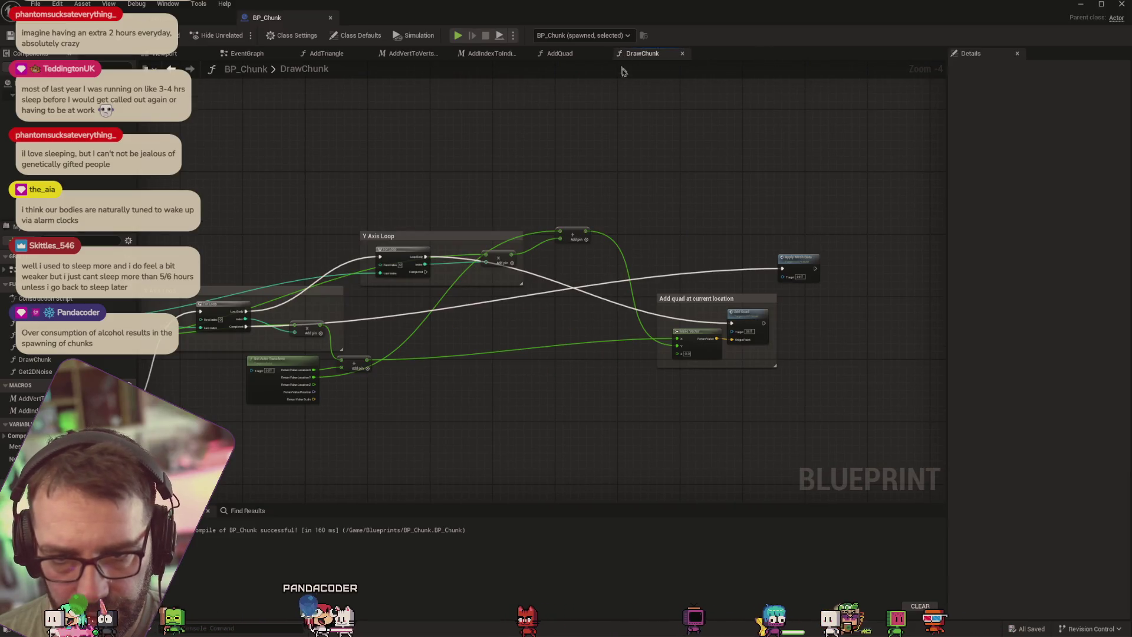
left_click_drag(518, 162, 659, 165)
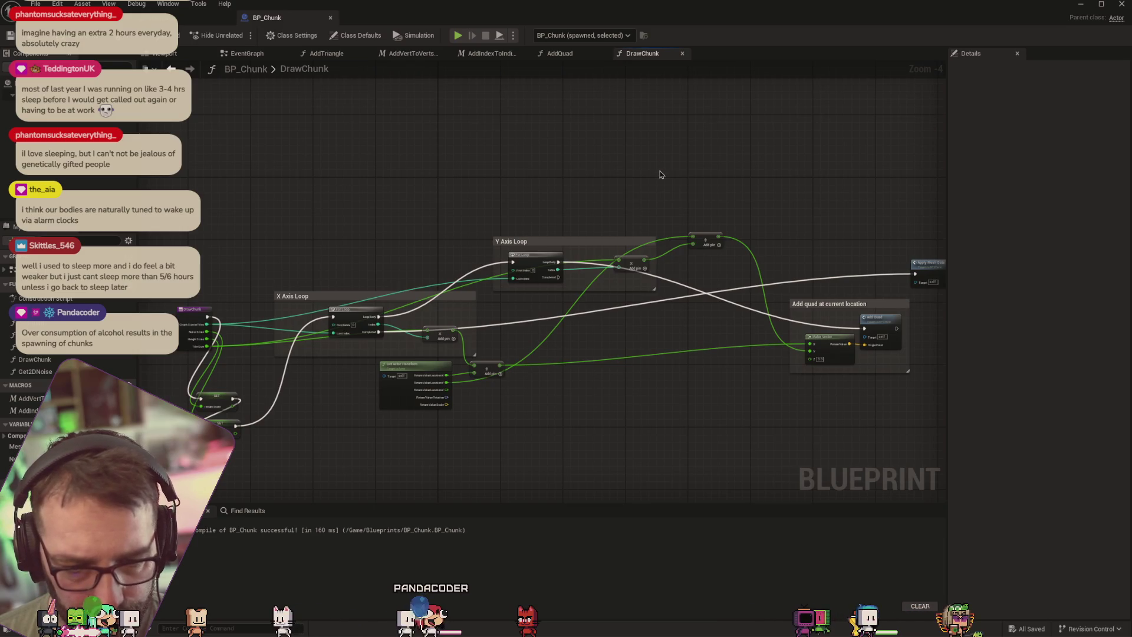
left_click_drag(444, 333, 445, 346)
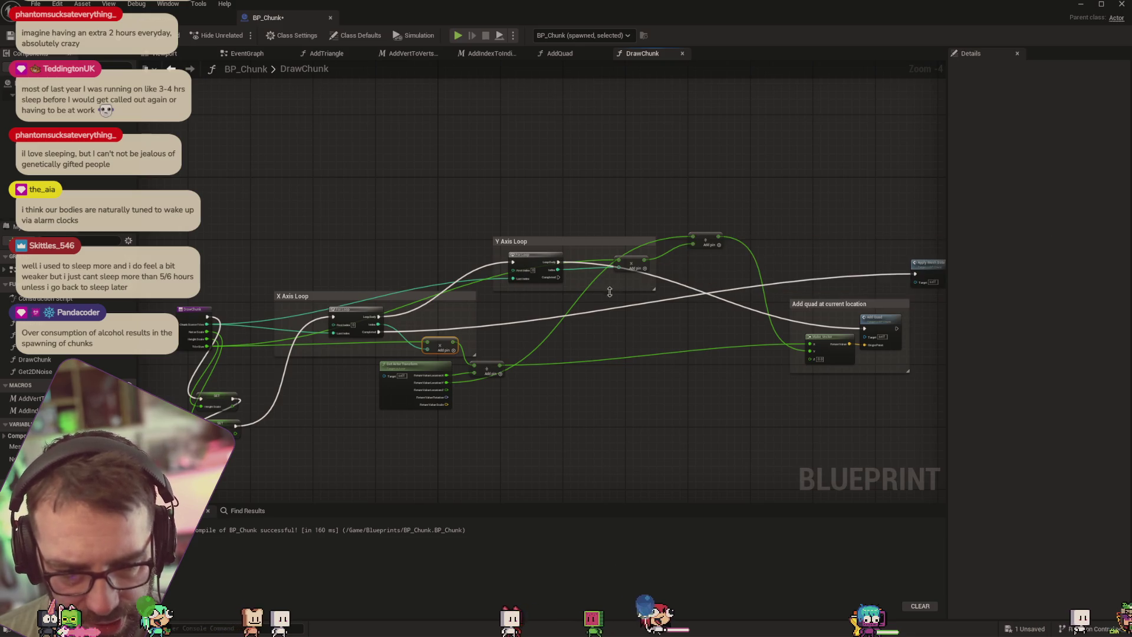
scroll(559, 279, "up", 3)
scroll(549, 285, "down", 3)
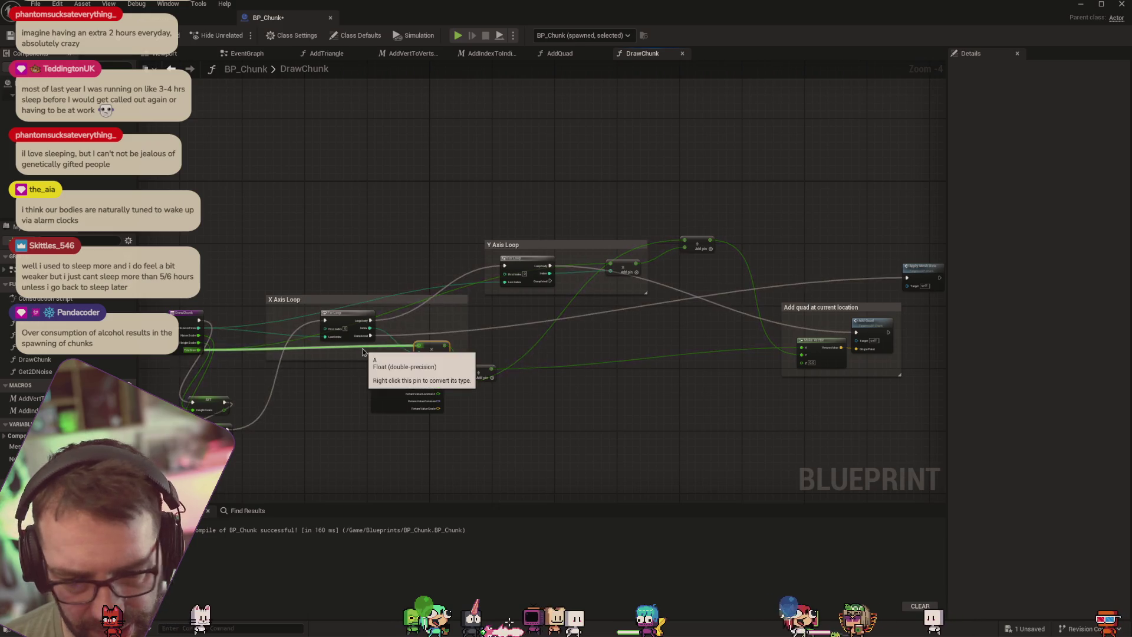
In the MainMap level blueprint's CreateChunk graph, inspect the ChunkSizeInTiles and ChunkSize variables
left_click(176, 17)
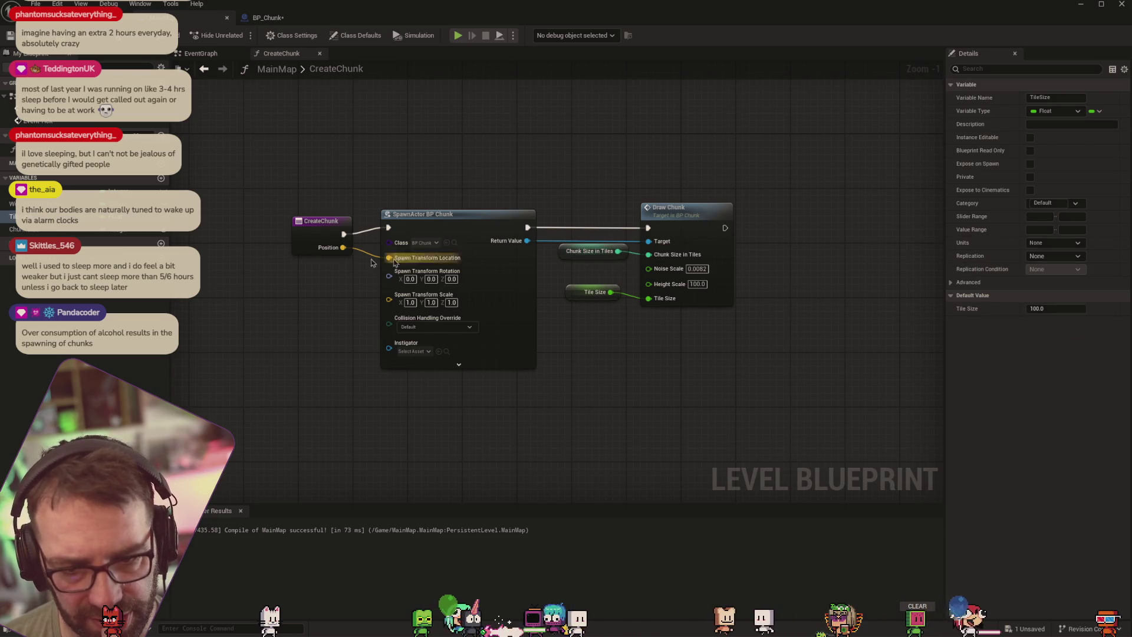
left_click(88, 188)
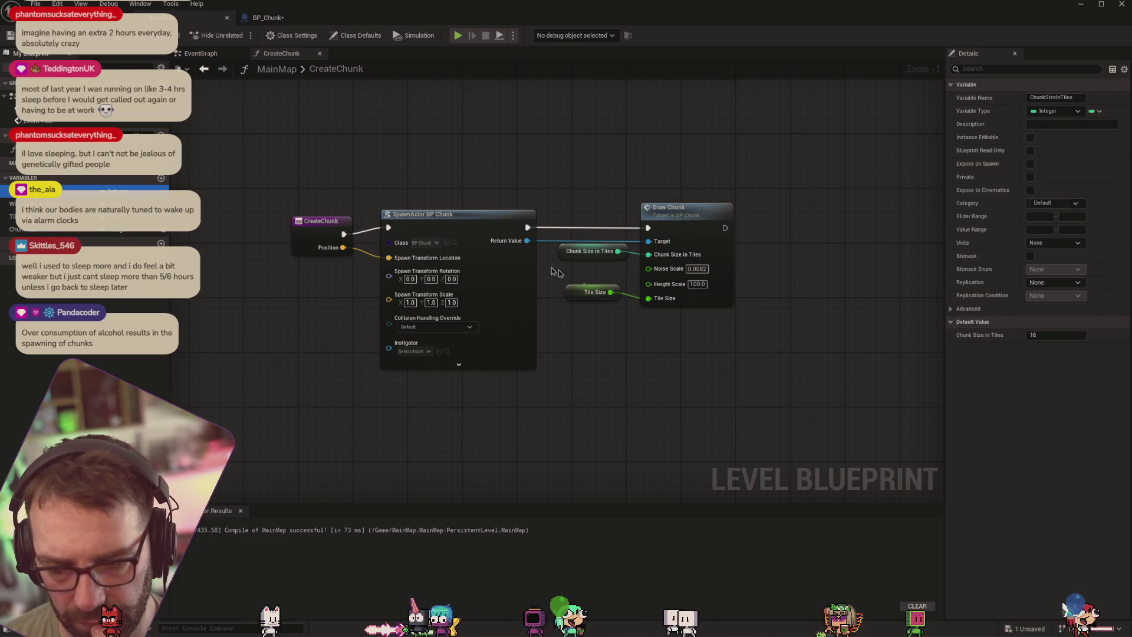
left_click(49, 231)
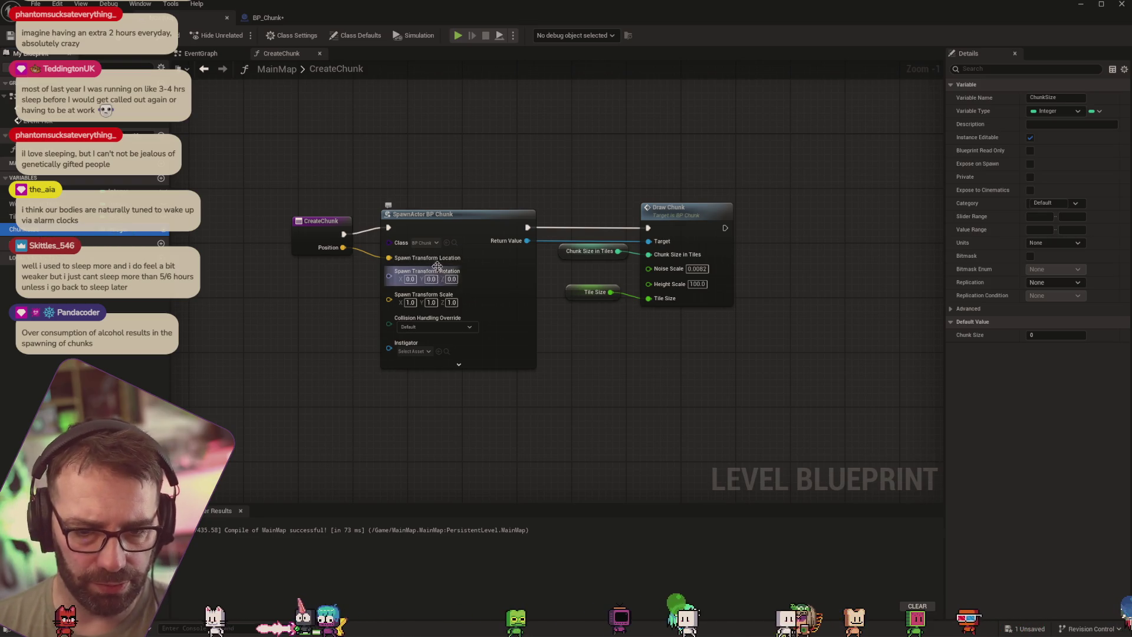
left_click_drag(298, 177, 463, 165)
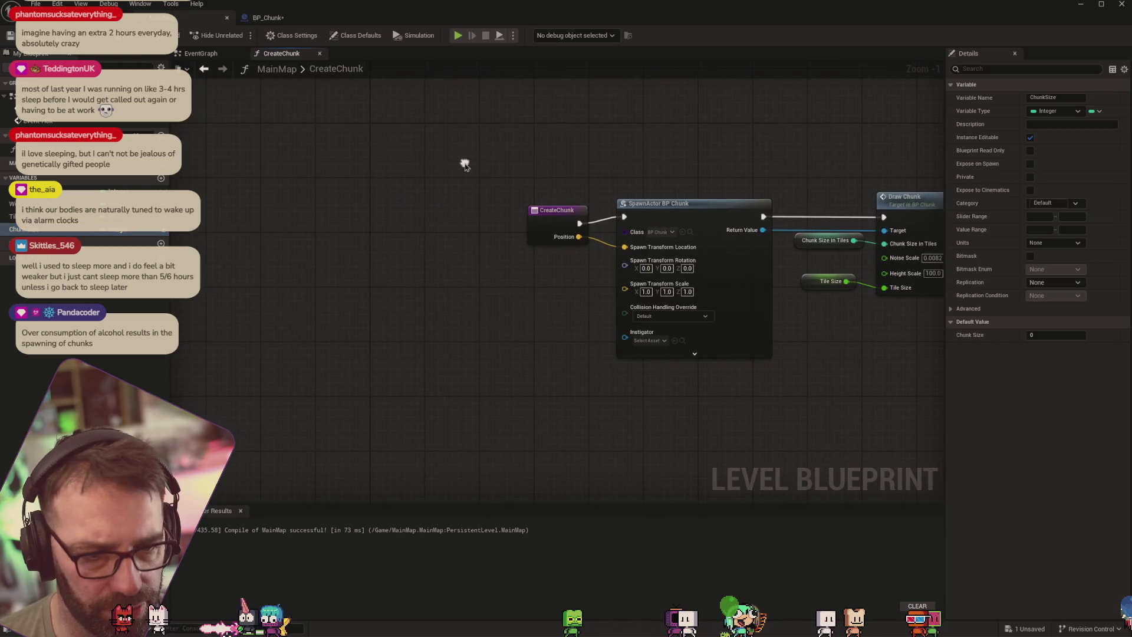
Check TileSize and ChunkSizeInTiles in the event graph, then bring the Twitch browser over BP_Chunk
left_click(201, 54)
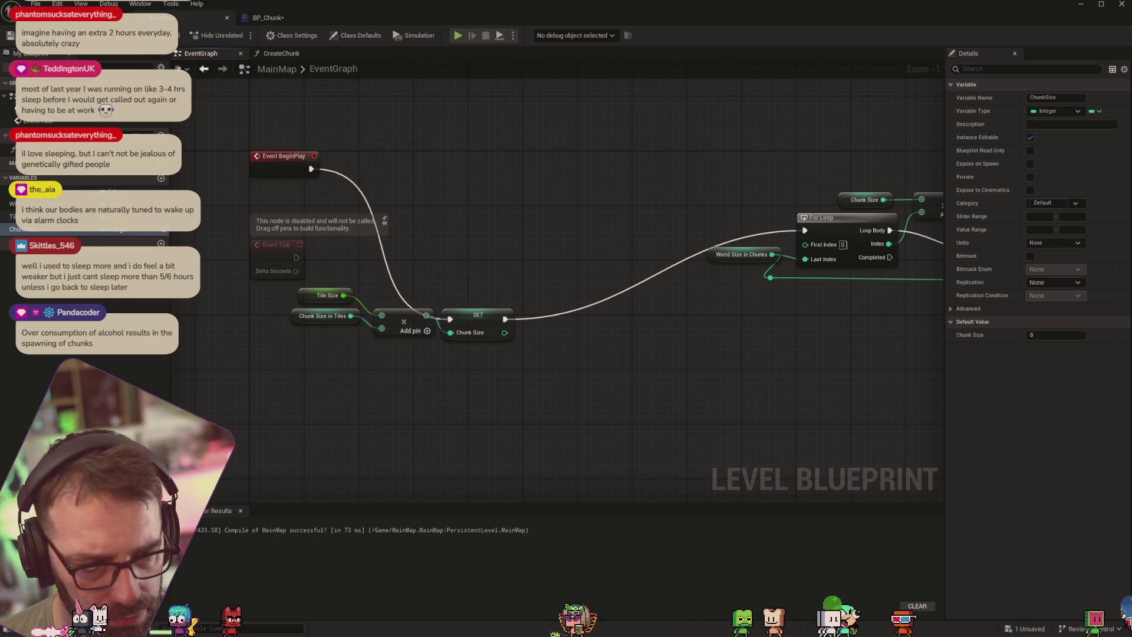
left_click(47, 217)
left_click(47, 190)
mouse_move(493, 316)
left_mouse_down()
mouse_move(586, 346)
mouse_move(436, 351)
mouse_move(616, 355)
left_mouse_up()
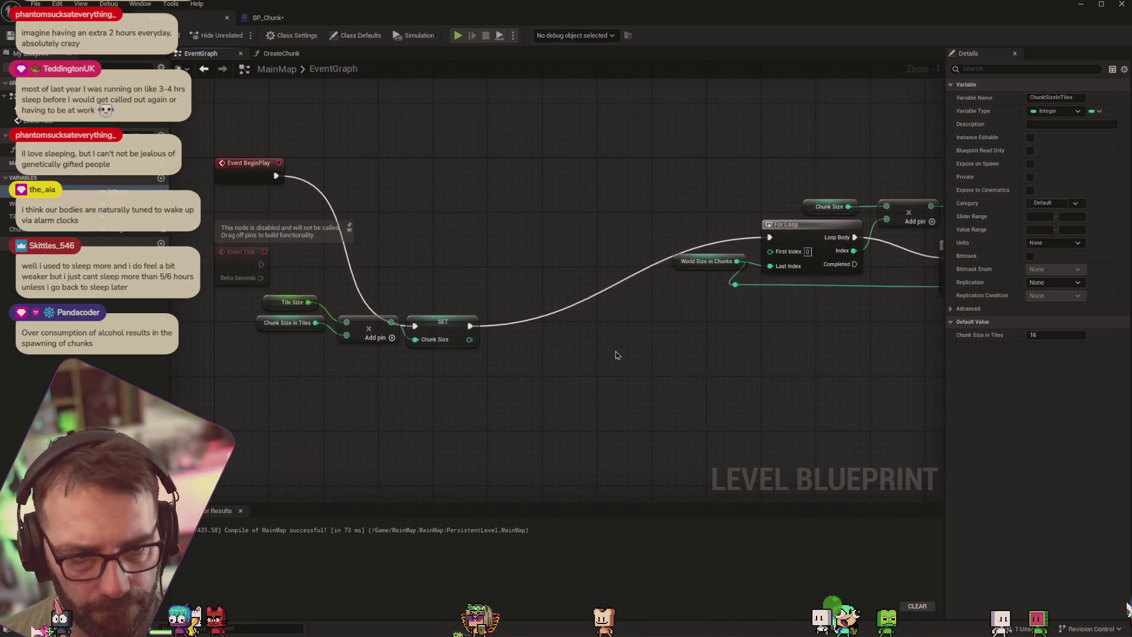
left_click(254, 17)
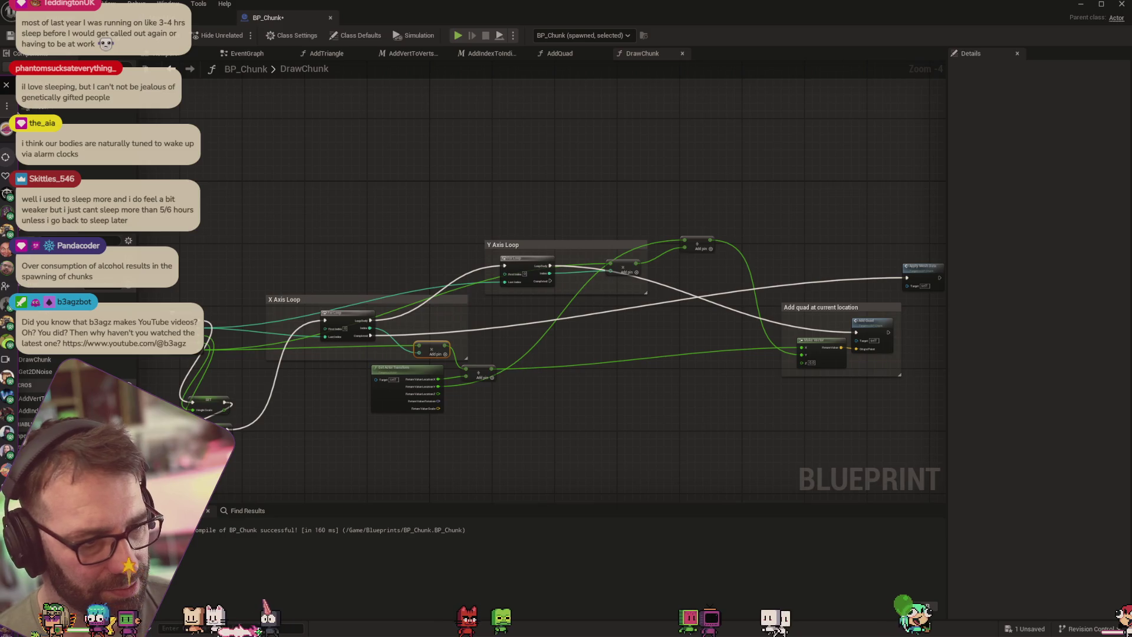
left_click_drag(11, 177, 782, 147)
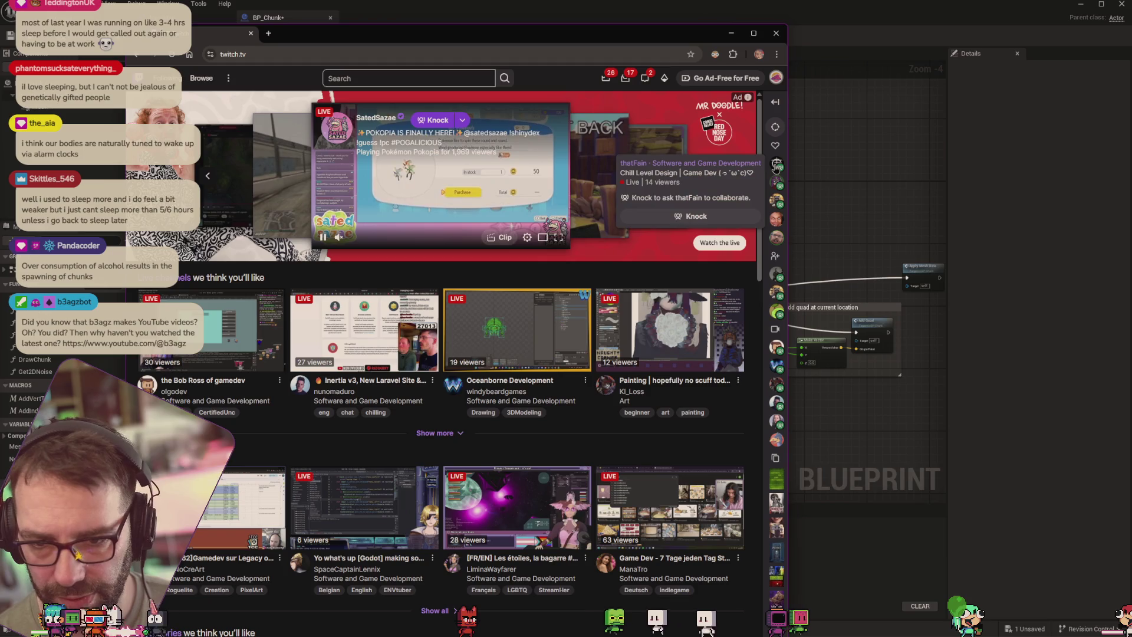
Move the Twitch browser window to the upper right and look over the sidebar's live channels
mouse_move(776, 188)
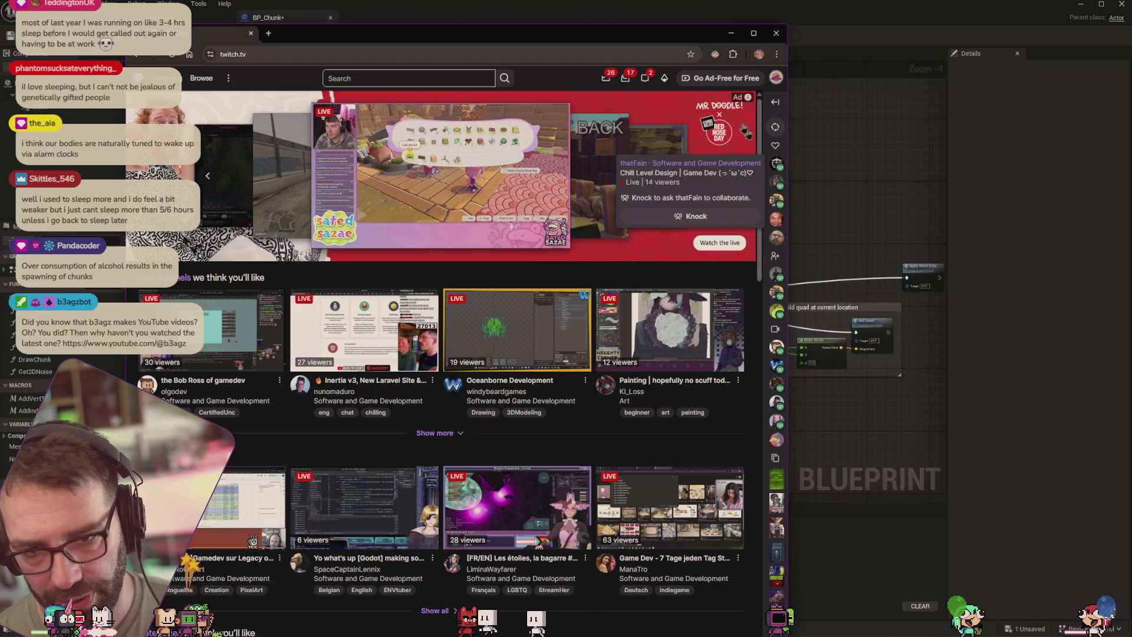
left_click_drag(679, 34, 754, 0)
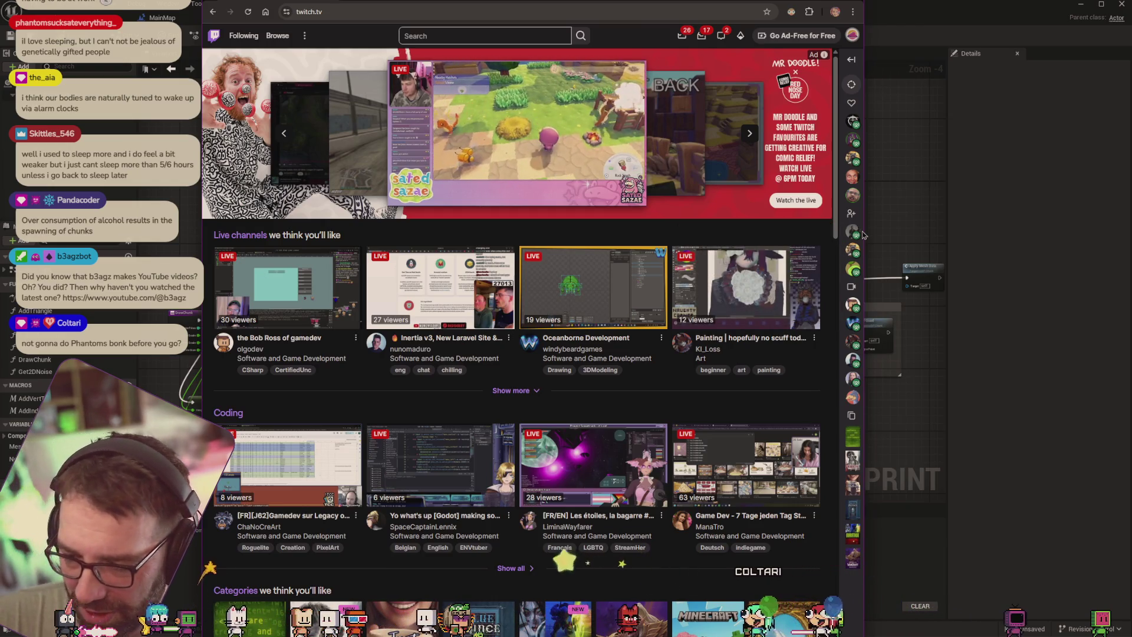
mouse_move(867, 249)
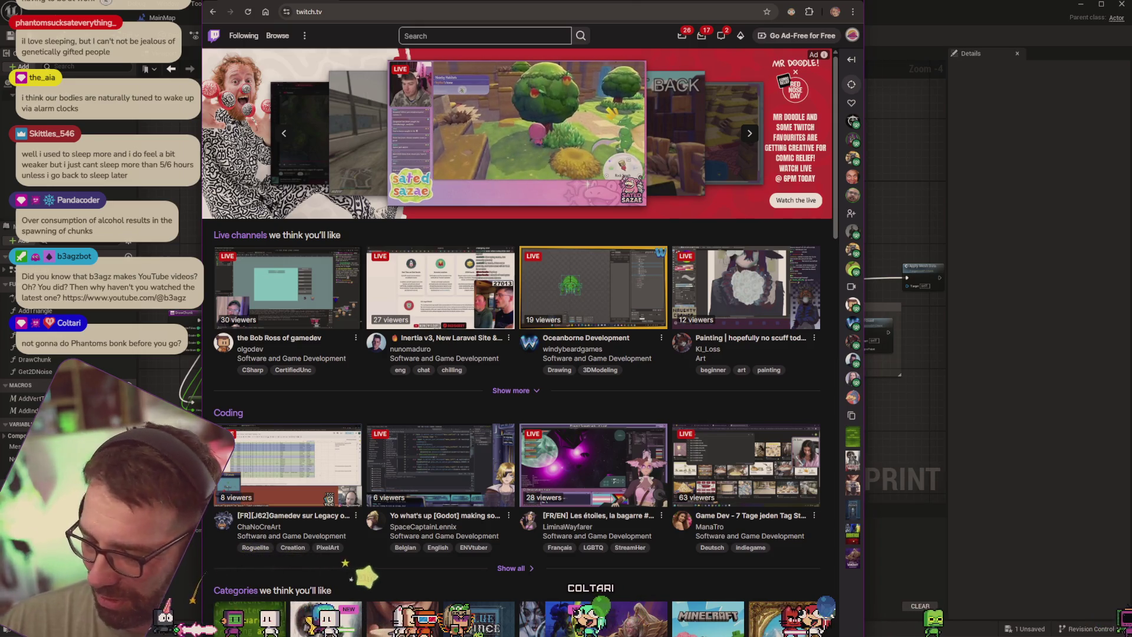
mouse_move(852, 378)
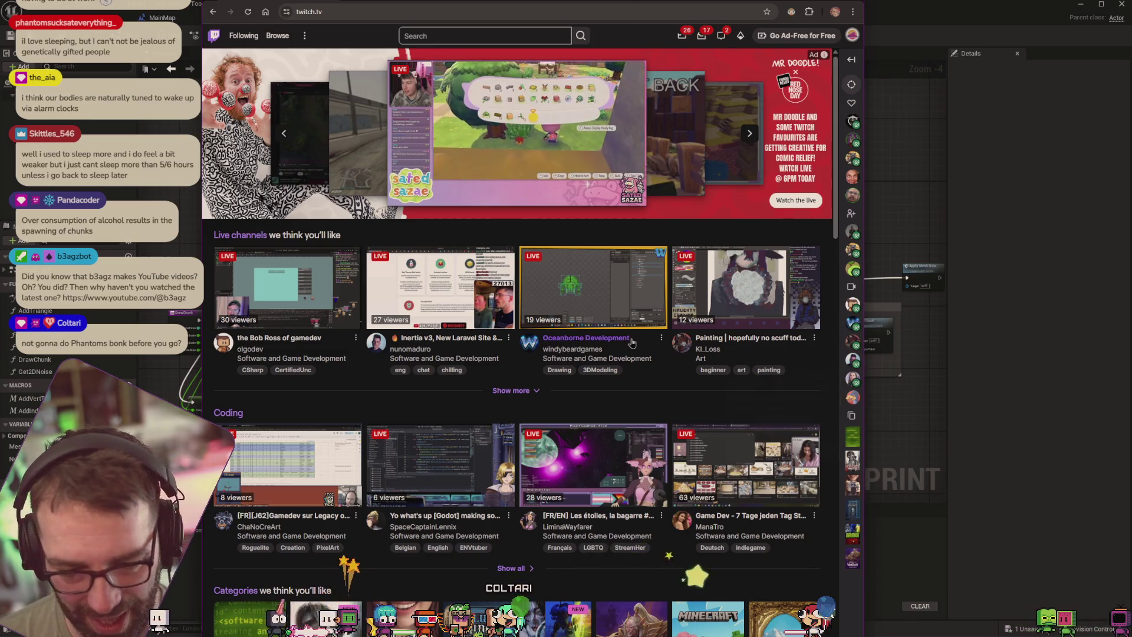
mouse_move(853, 323)
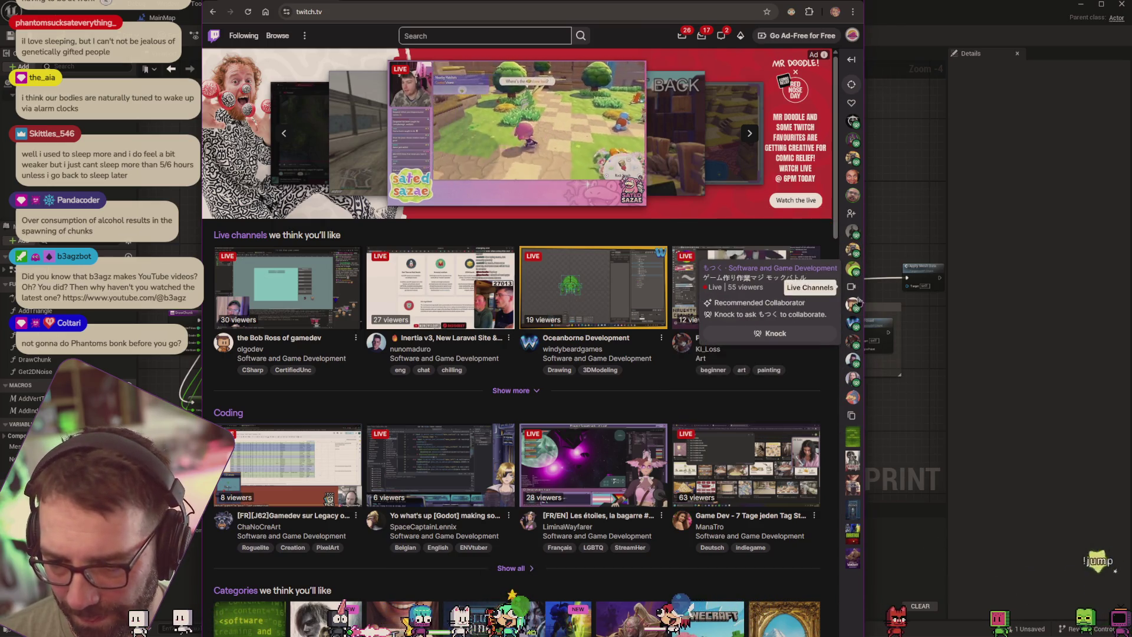
mouse_move(854, 181)
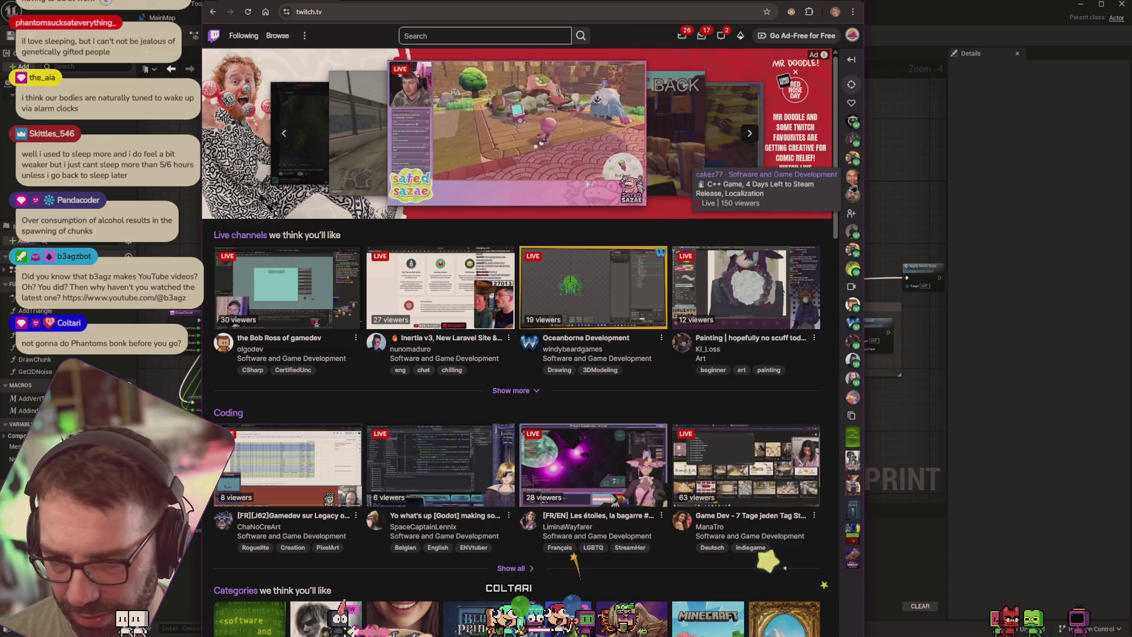
mouse_move(853, 228)
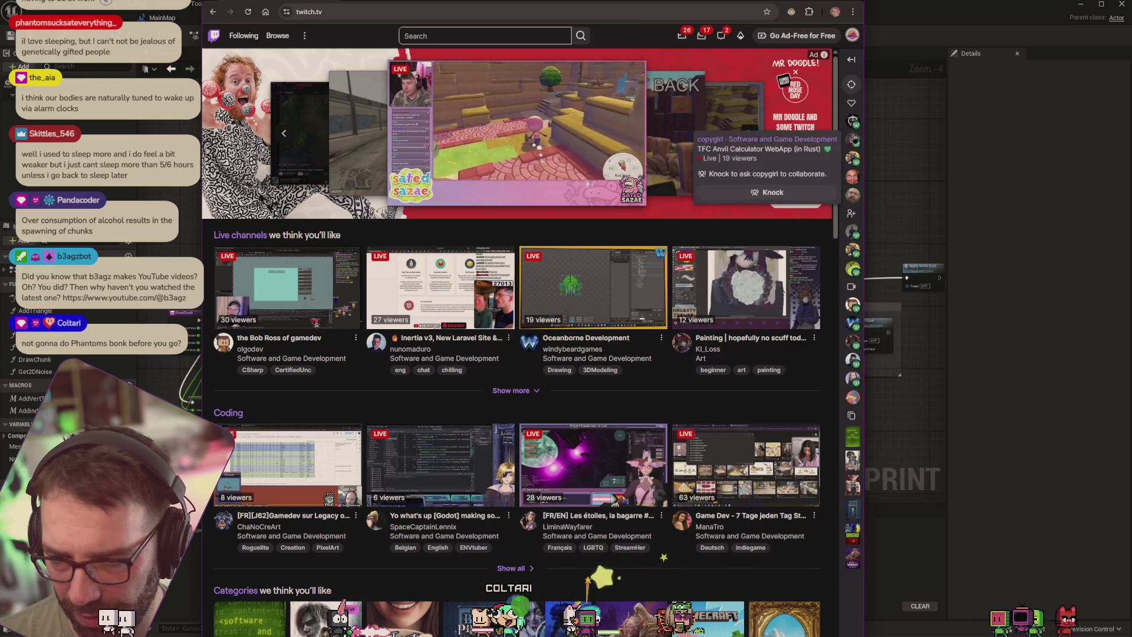